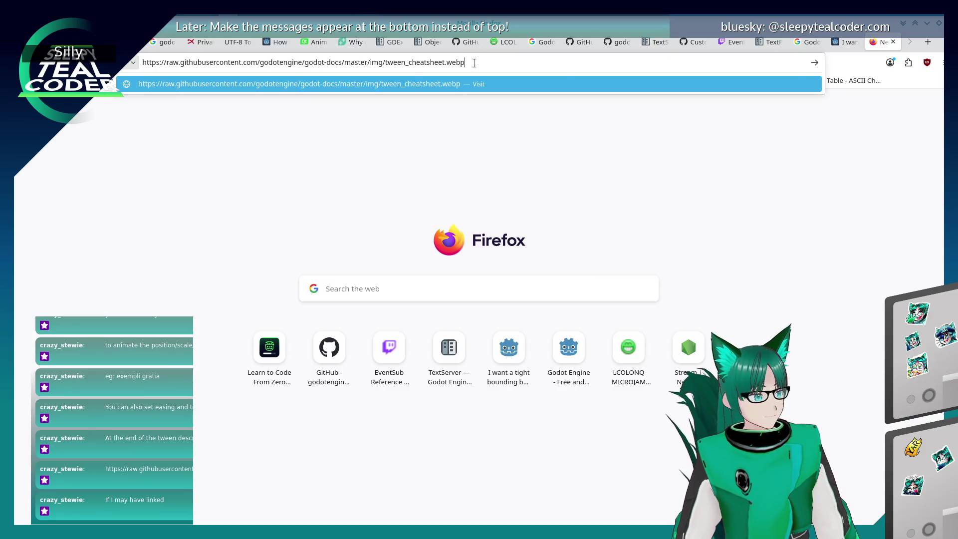
Load the Godot Tweening CheatSheet image from its raw GitHub URL in Firefox.
key(Return)
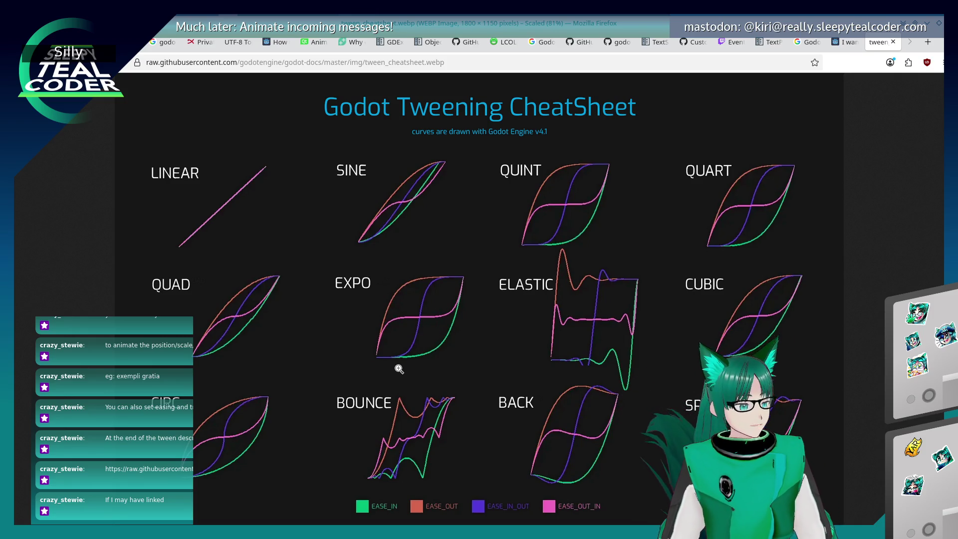
key(alt+Tab)
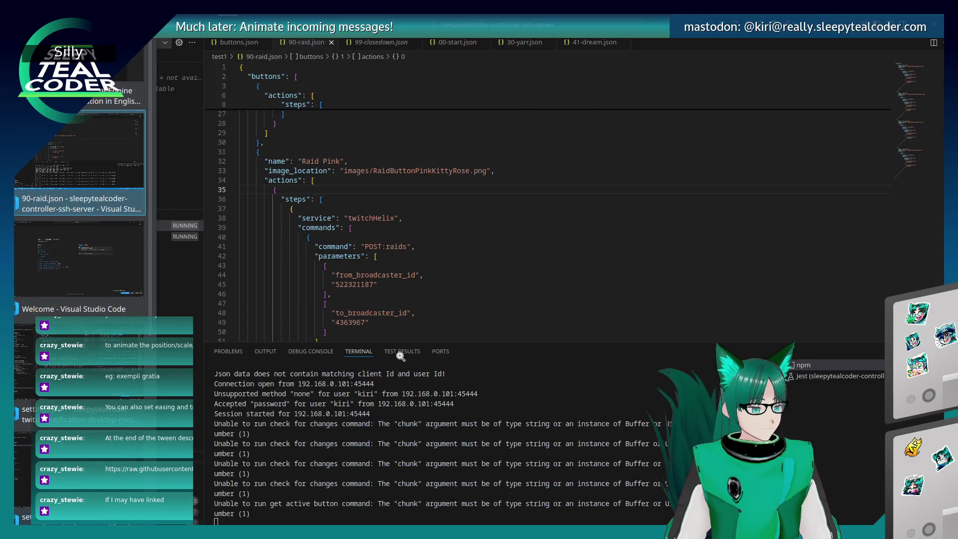
In Godot, search the help for 'Tween' and open the tween_property method documentation.
key(alt+Tab)
key(alt+Tab)
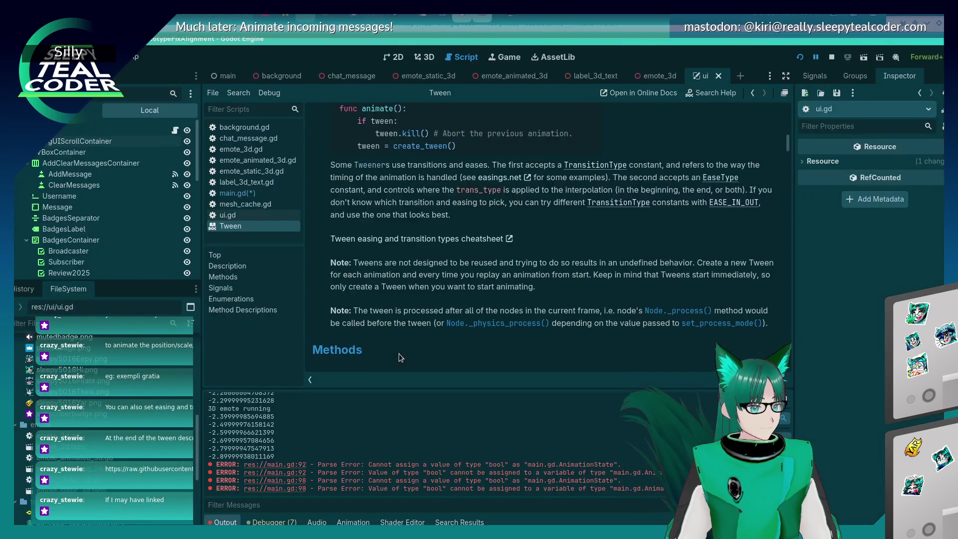
scroll(406, 285, up, 2)
scroll(405, 288, down, 4)
scroll(405, 289, up, 3)
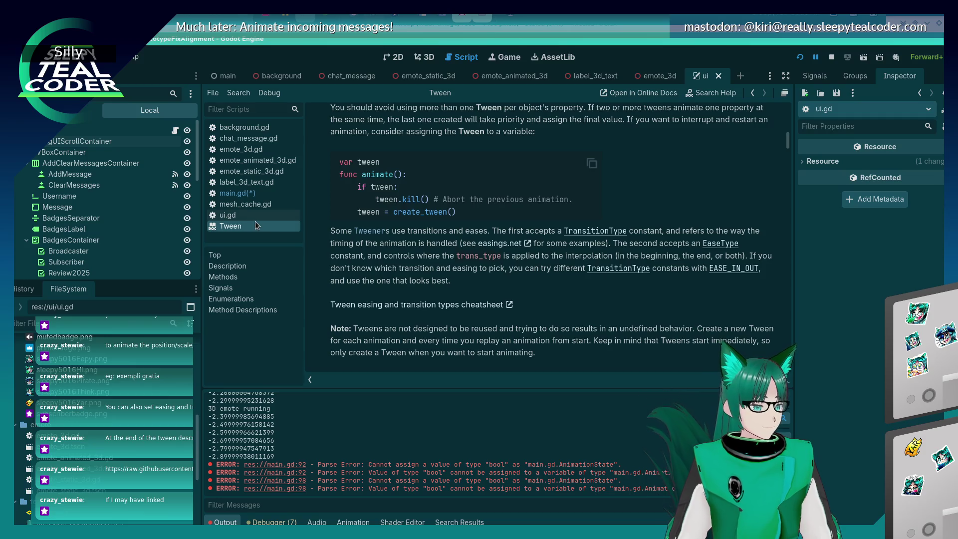
scroll(420, 288, up, 4)
scroll(419, 288, up, 8)
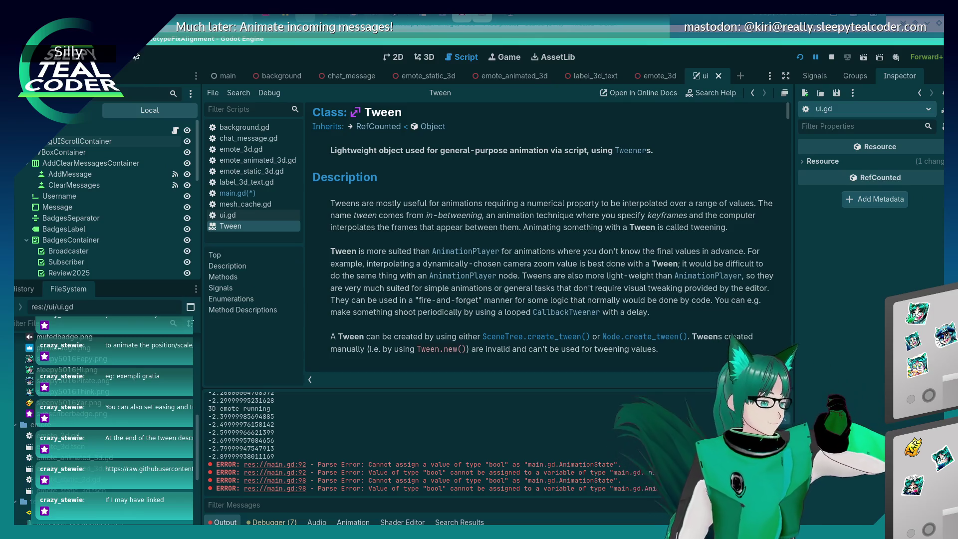
click(130, 56)
click(150, 71)
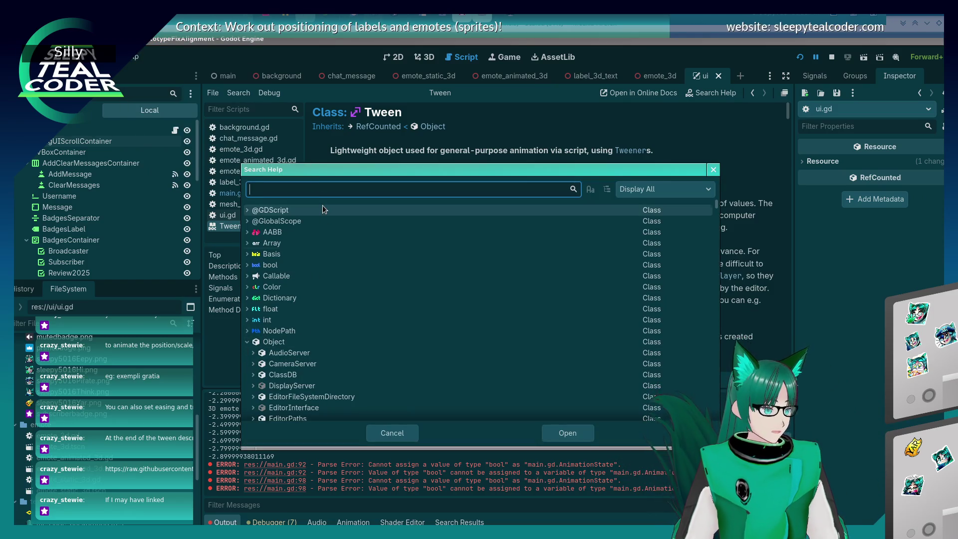
text(Tween)
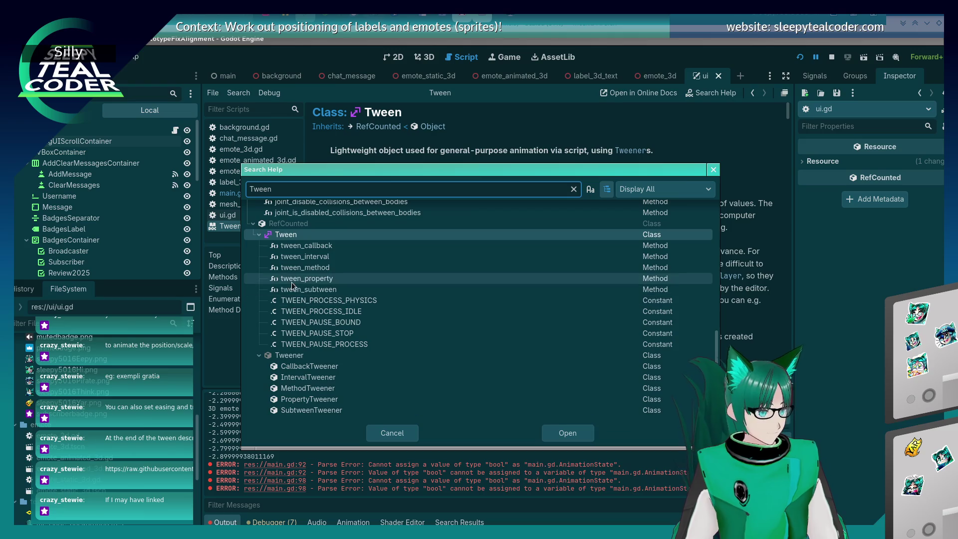
double_click(468, 275)
Copy the tween_property example code and go back to main.gd.
scroll(466, 267, down, 5)
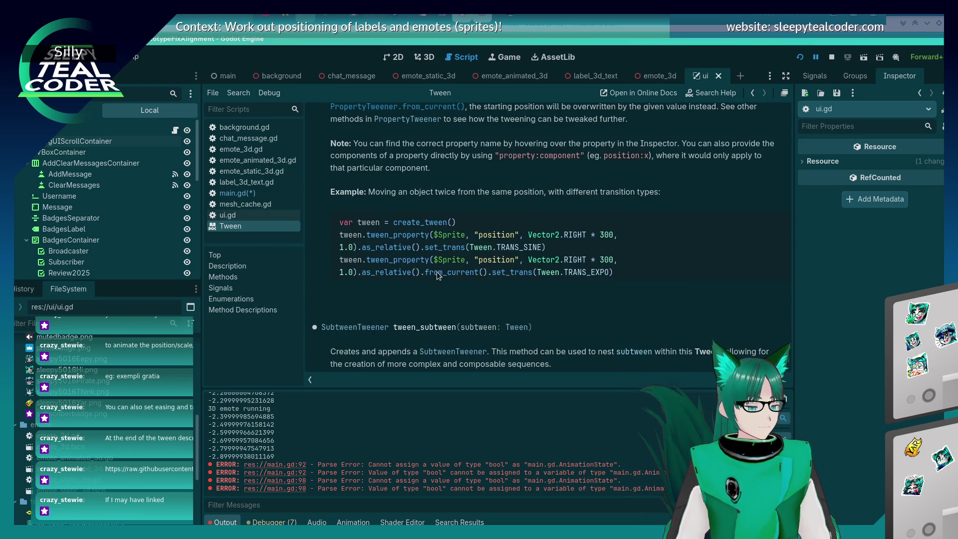
drag(614, 273, 343, 222)
scroll(512, 244, up, 5)
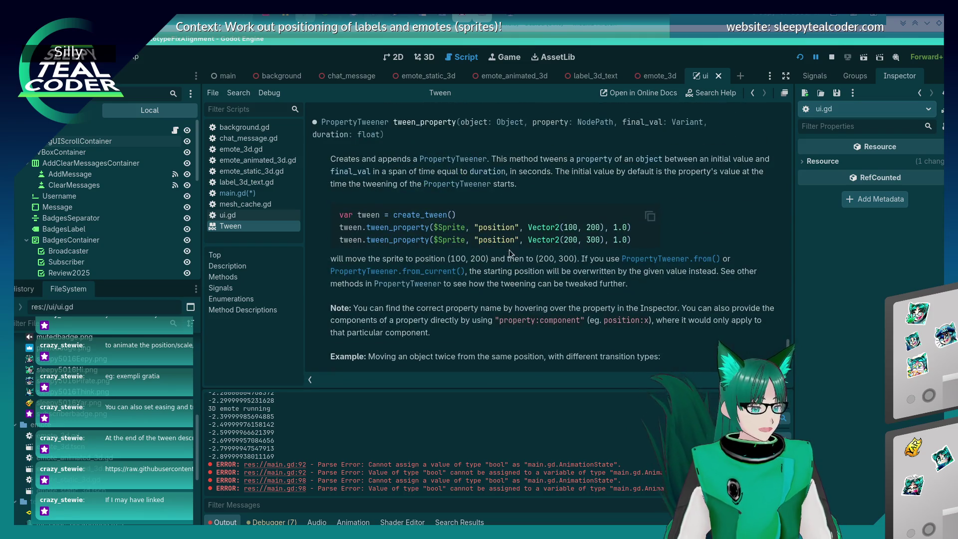
click(649, 216)
click(259, 198)
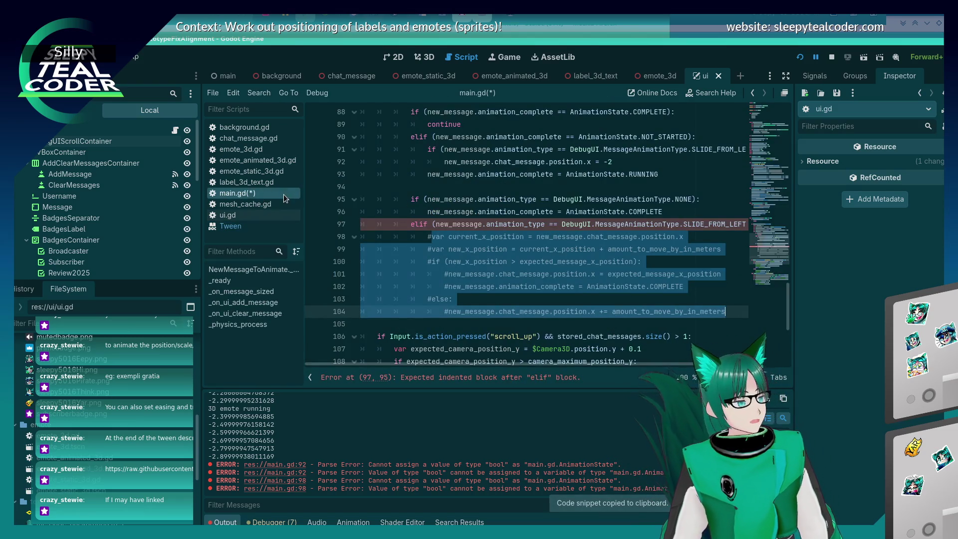
Paste the tween snippet at line 98 and indent lines 99–100 into the elif branch.
key(Left)
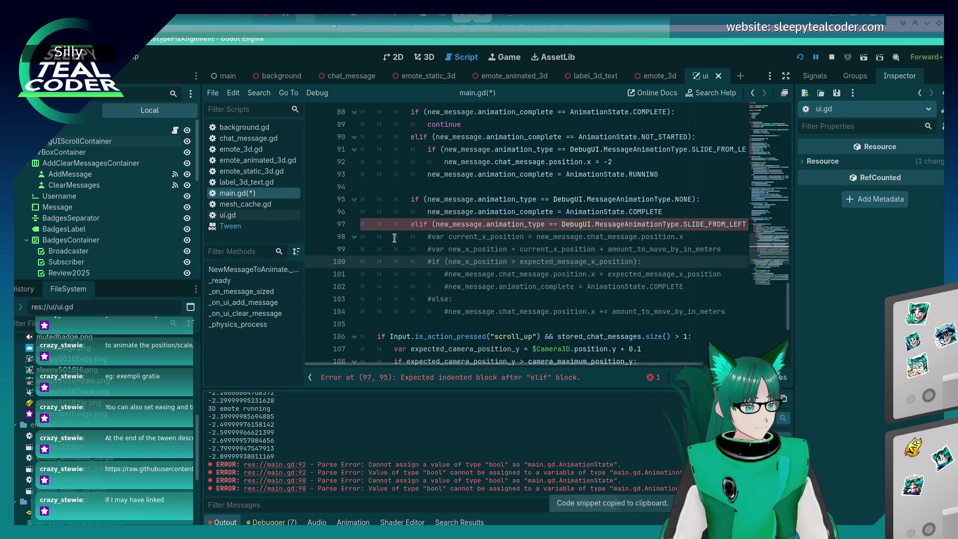
key(ctrl+v)
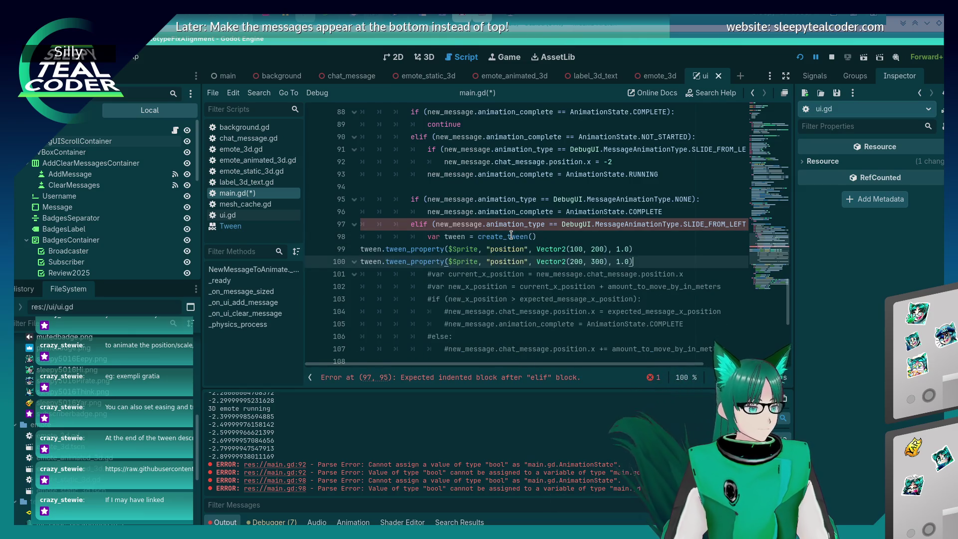
key(Tab)
key(Up)
key(Tab)
key(Tab)
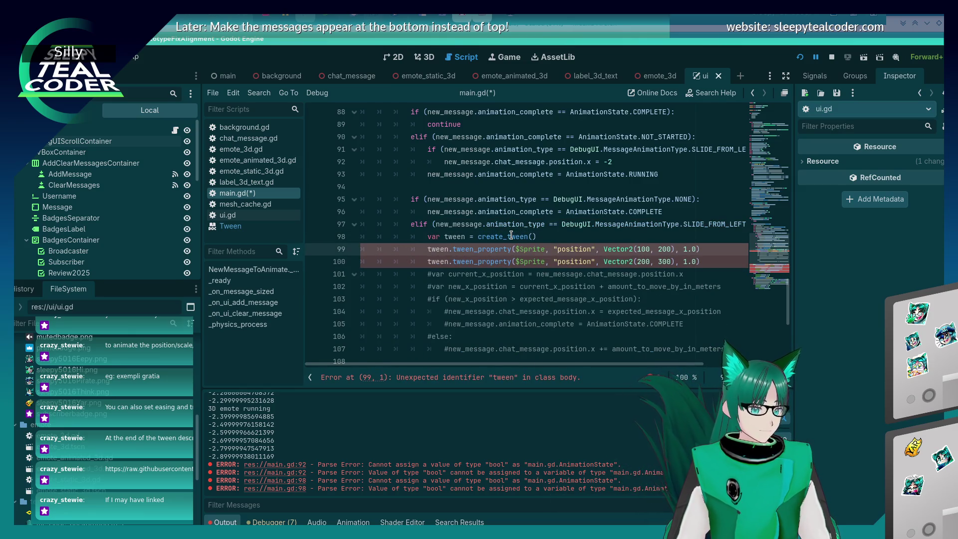
key(Left)
Replace $Sprite with new_message.chat_message on both tween_property lines.
click(546, 251)
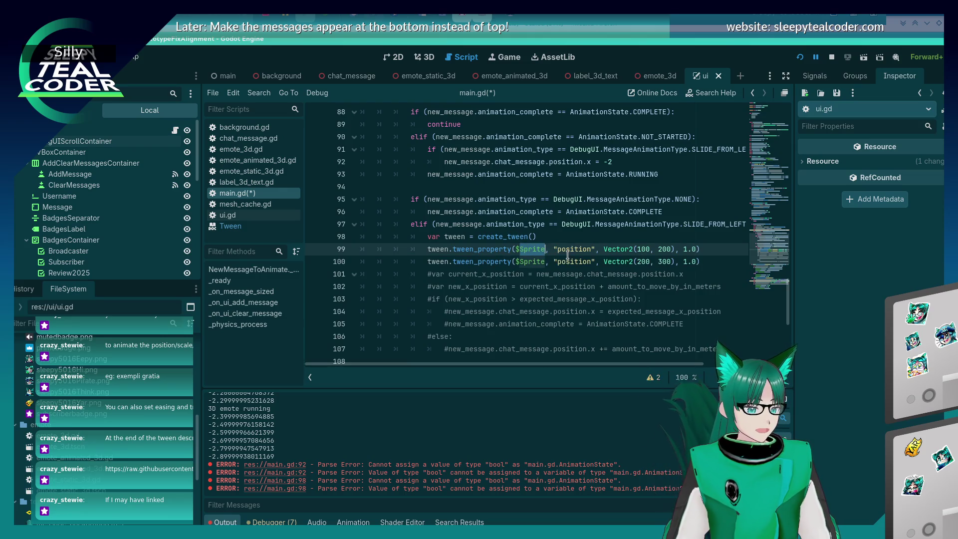
scroll(545, 251, up, 2)
scroll(548, 284, down, 1)
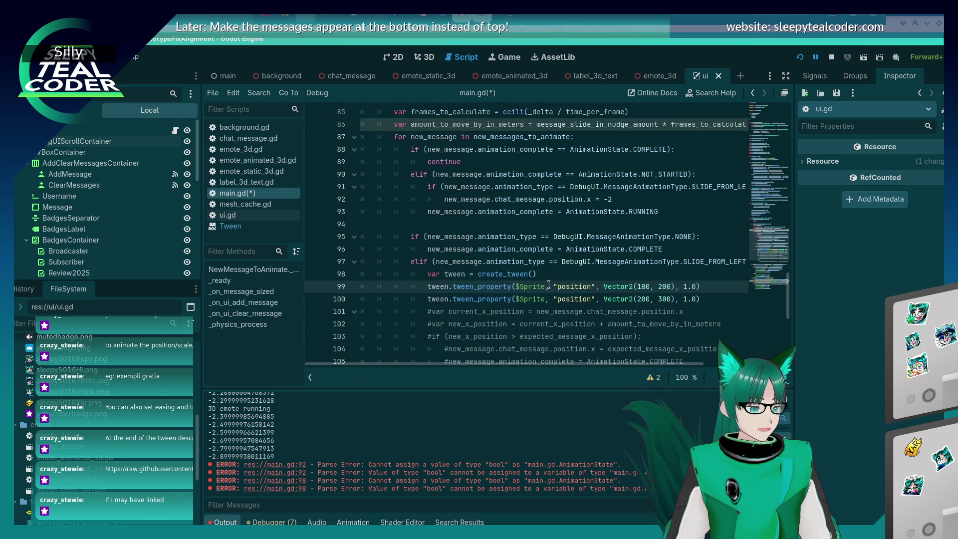
key(BackSpace)
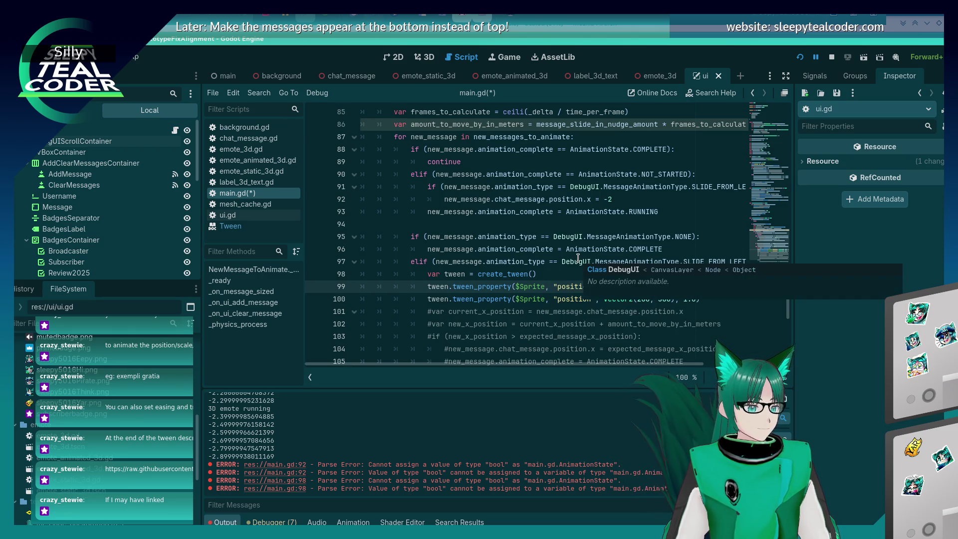
key(BackSpace)
key(BackSpace)
key(BackSpace)
text(new_)
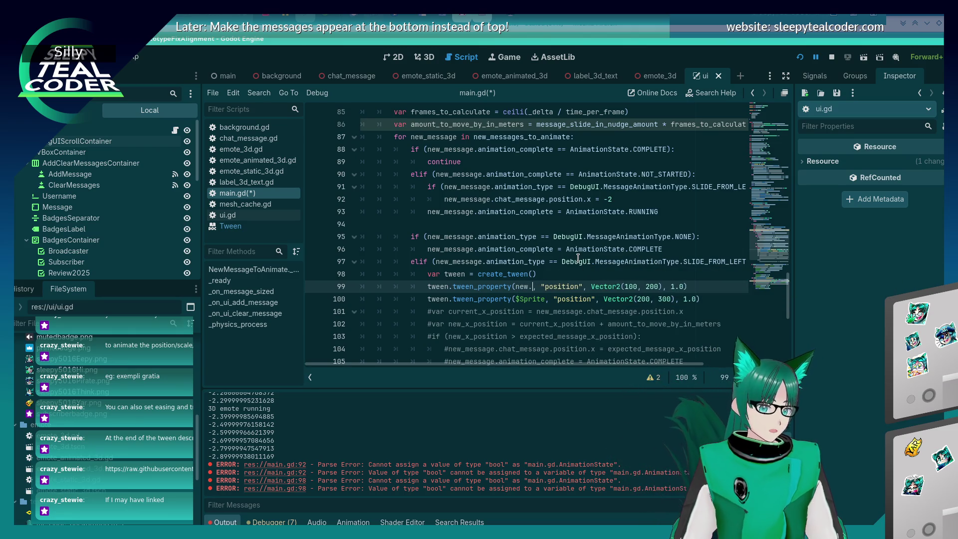
text(message.chat_mes)
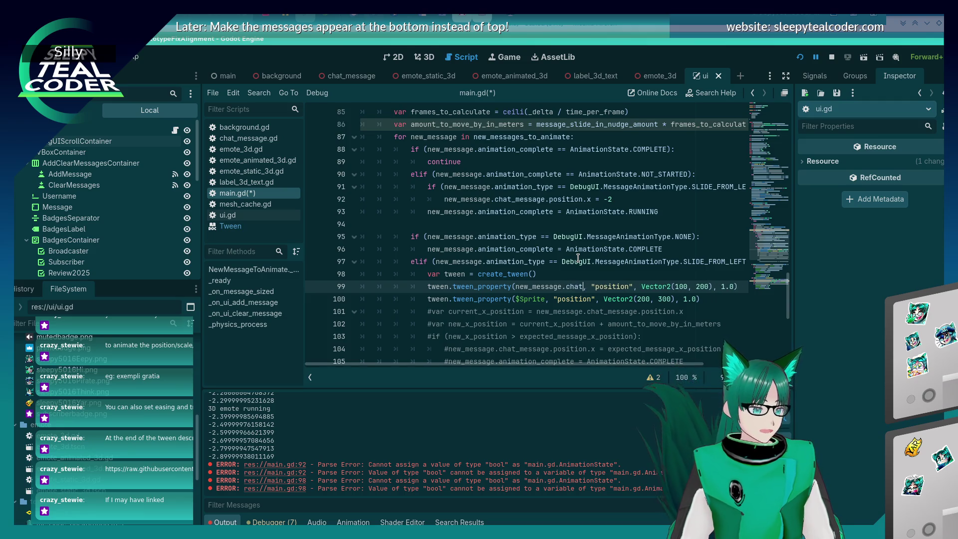
text(sage)
key(shift+Left)
key(shift+Left)
key(shift+Left)
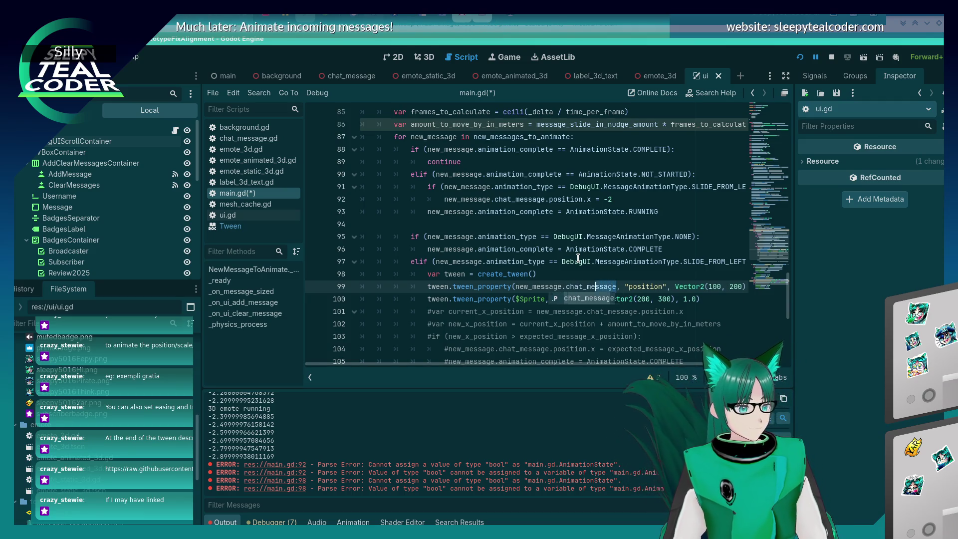
key(shift+Left)
key(shift+Left)
key(shift+Left)
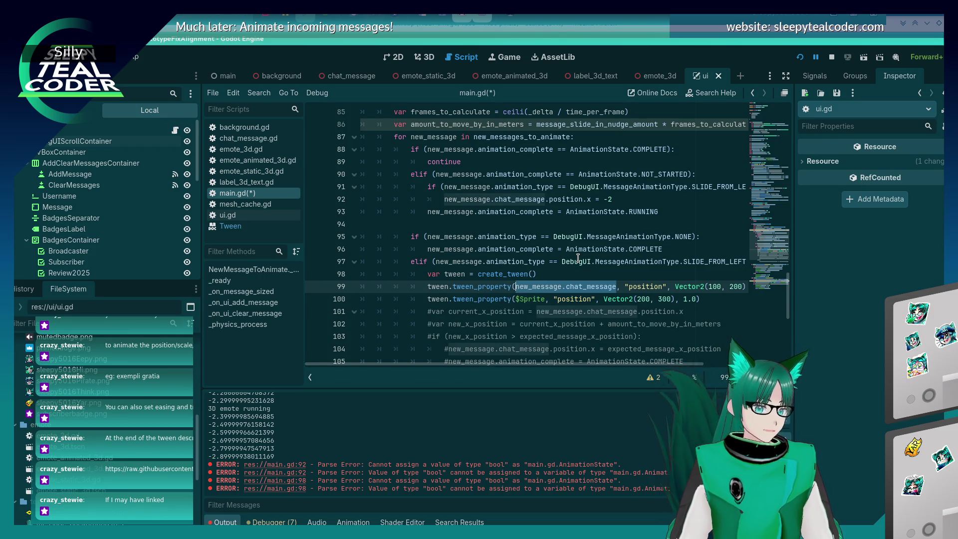
key(ctrl+c)
drag(516, 299, 545, 298)
key(ctrl+v)
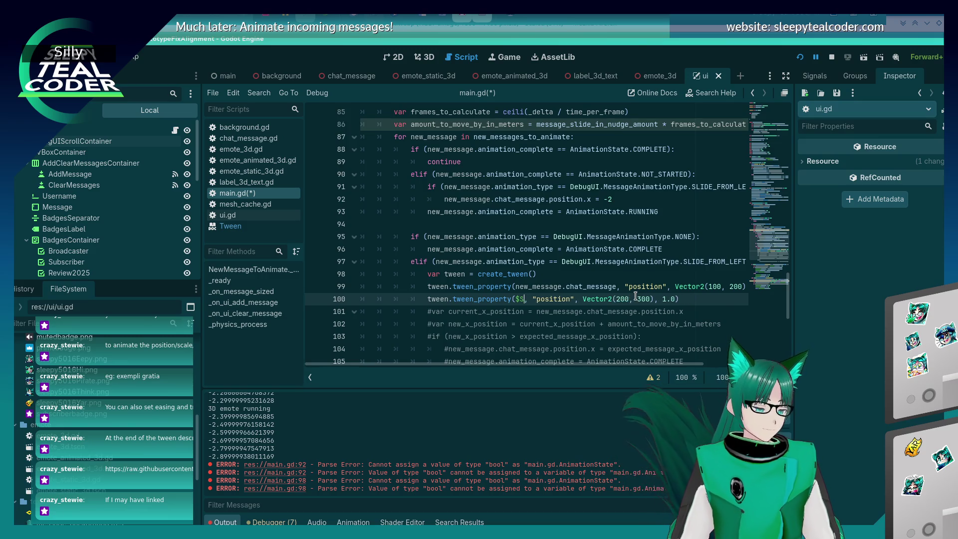
Save, then make line 99's Vector2 use new_message.chat_message.position.y as its y value.
key(ctrl+s)
key(Up)
key(End)
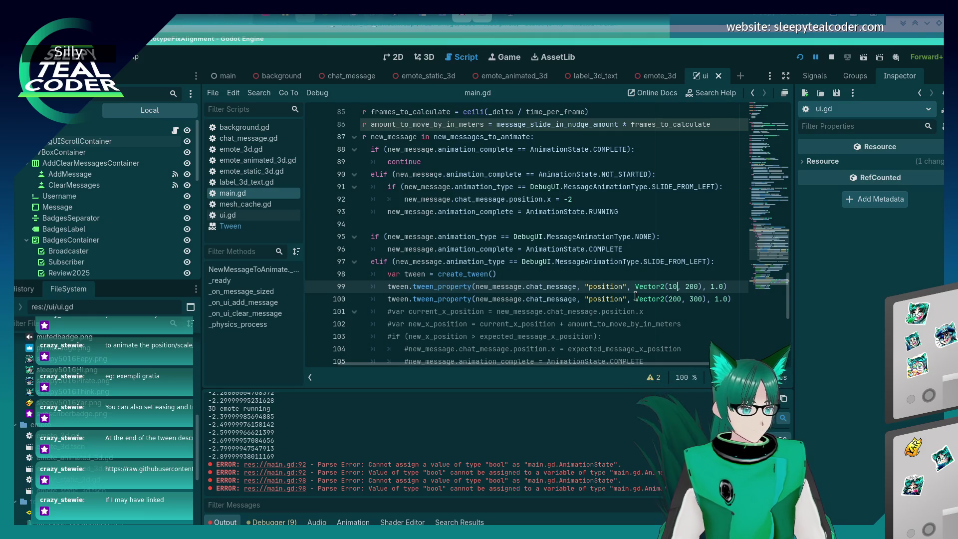
key(BackSpace)
key(BackSpace)
key(BackSpace)
key(ctrl+v)
text(.positi)
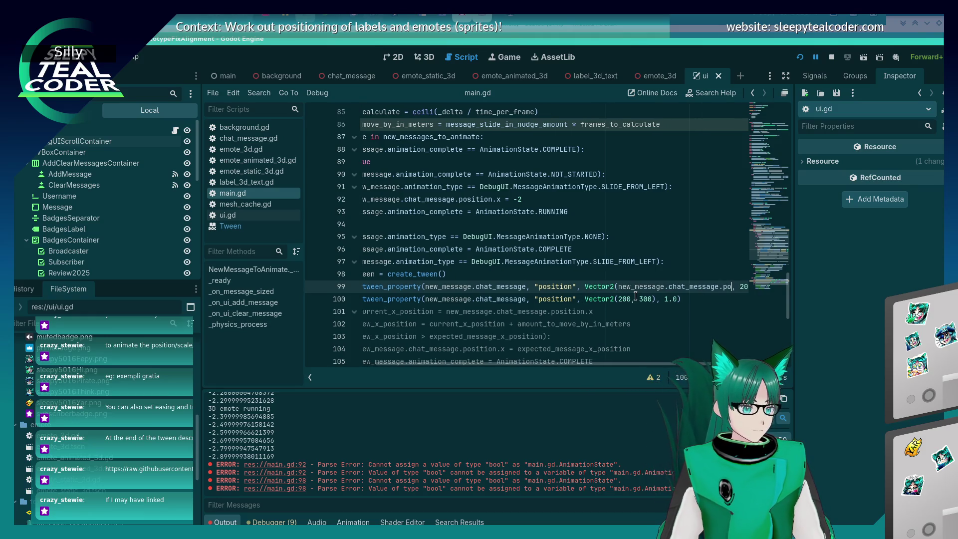
text(on.y)
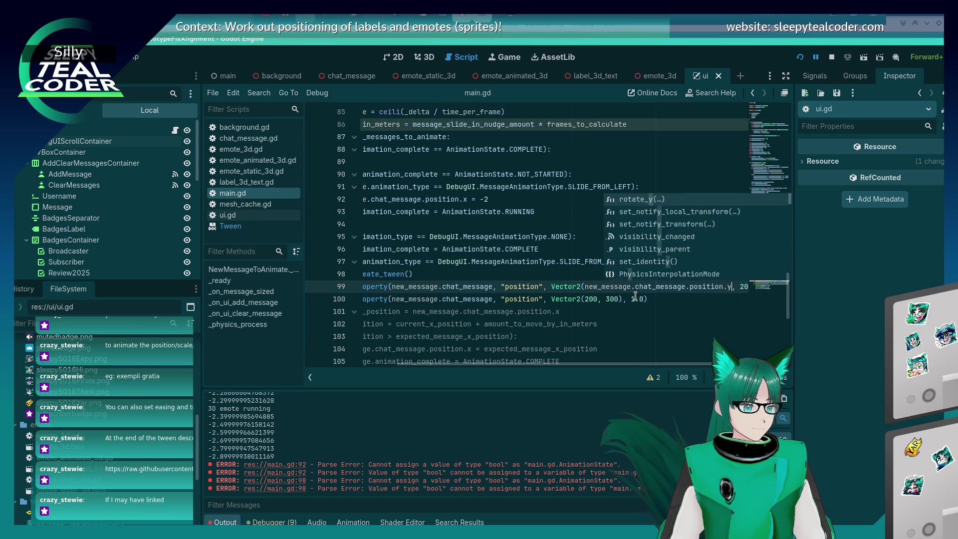
key(Escape)
text(x)
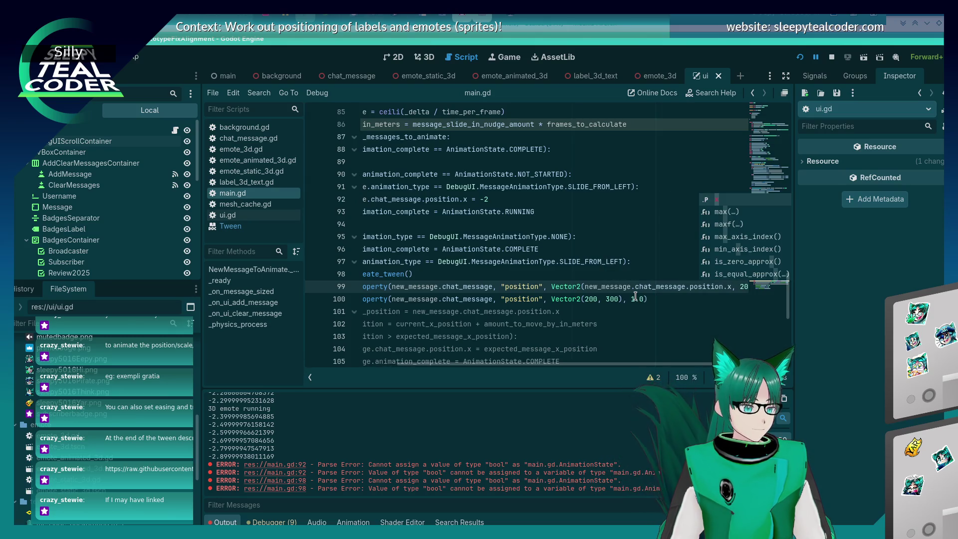
key(shift+Left)
key(shift+Left)
key(shift+Left)
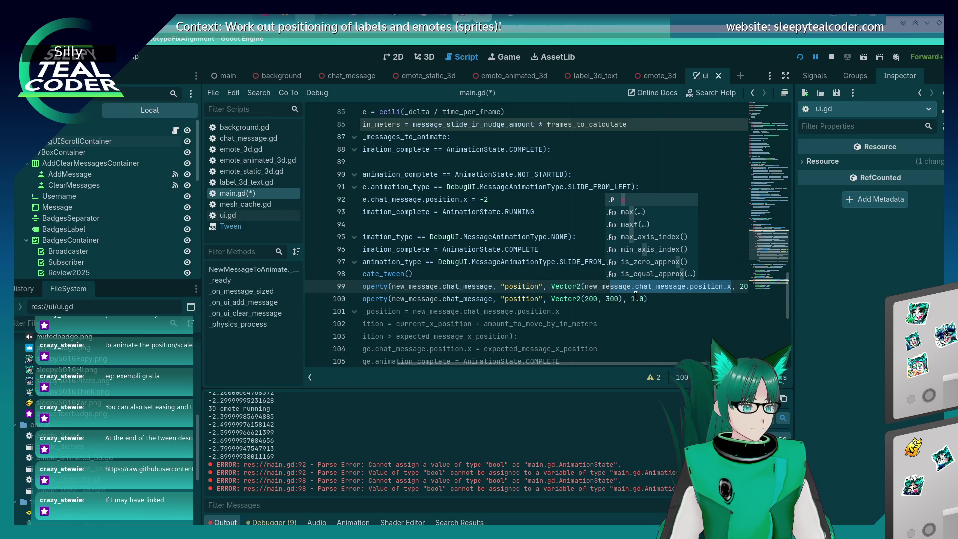
key(shift+Left)
key(shift+Left)
key(shift+Left)
key(BackSpace)
key(ctrl+shift+Right)
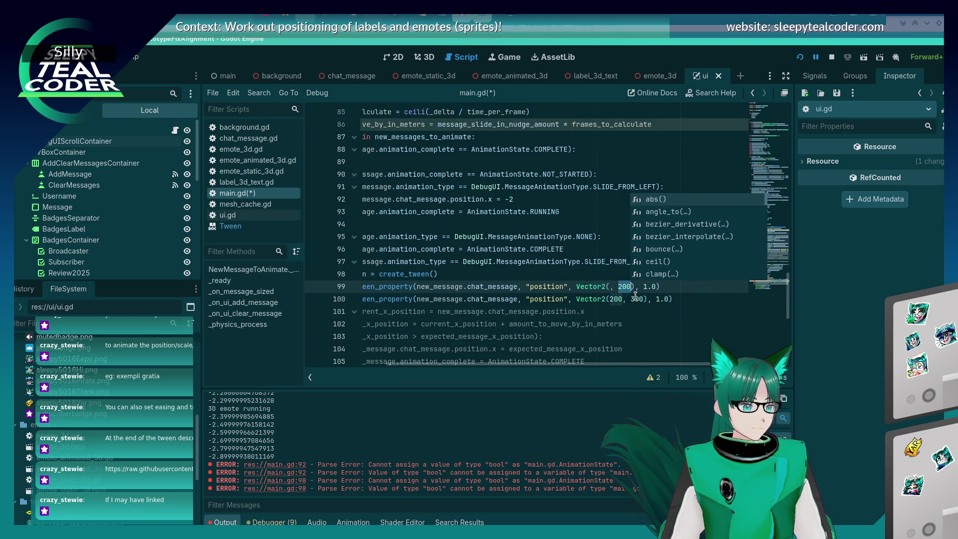
key(ctrl+v)
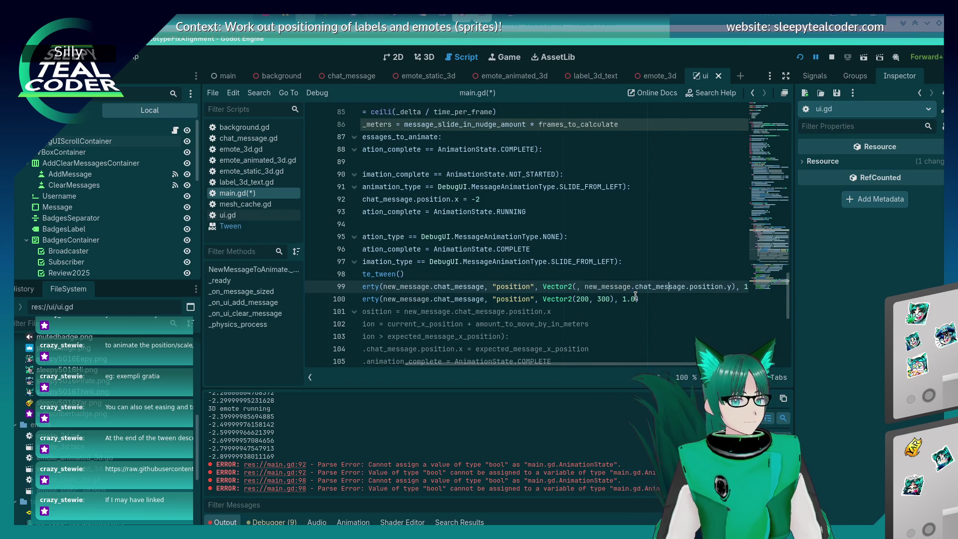
Use the message's current position.y as the y value on line 100 as well.
key(Left)
key(Left)
key(Left)
key(Down)
key(Right)
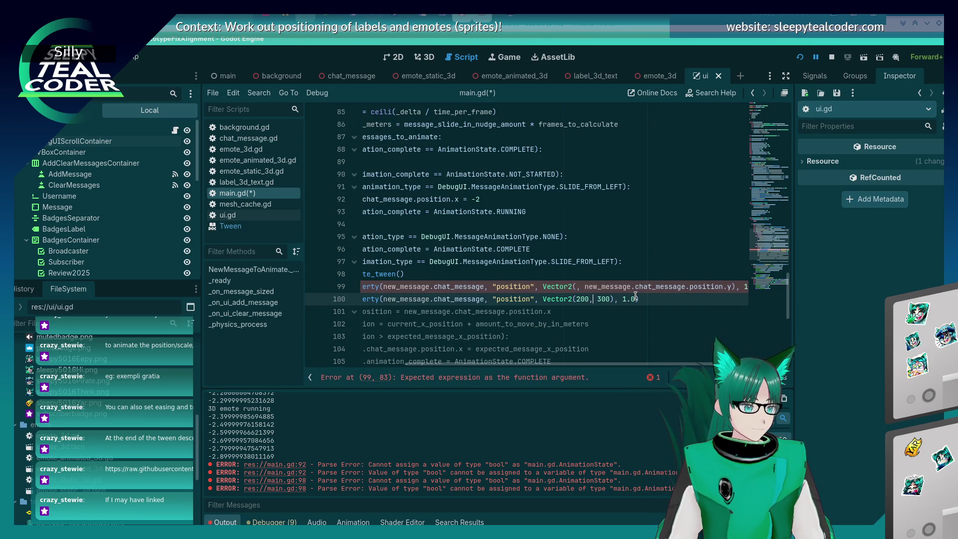
key(shift+ctrl+Right)
key(ctrl+v)
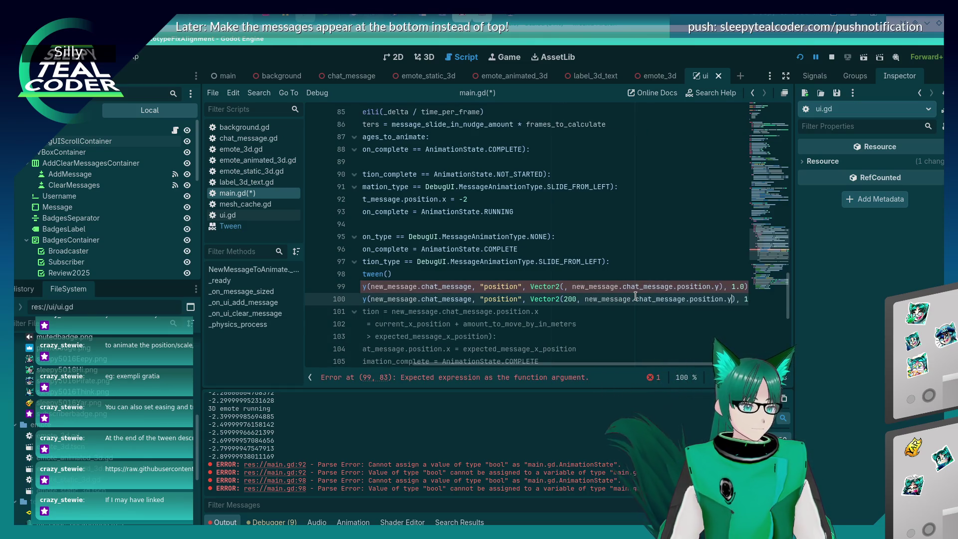
key(Left)
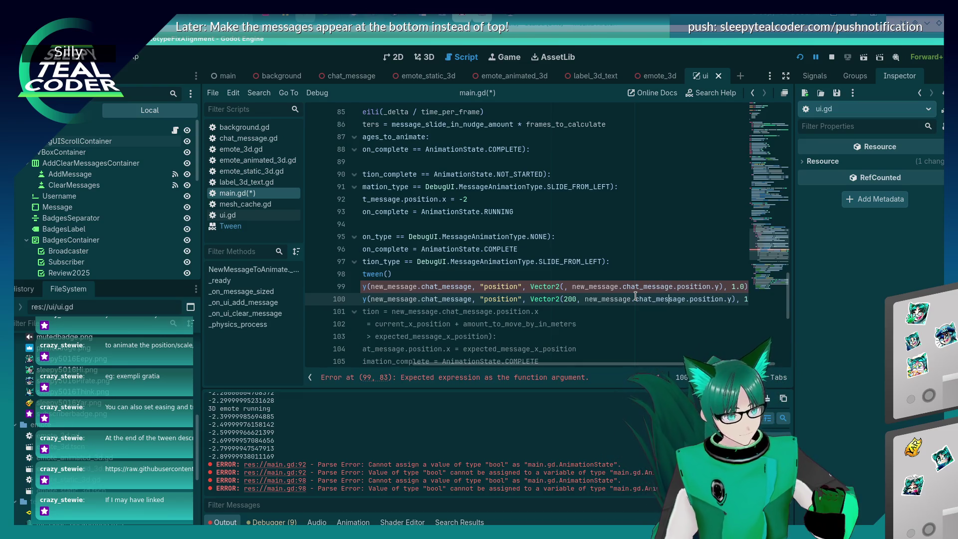
key(Up)
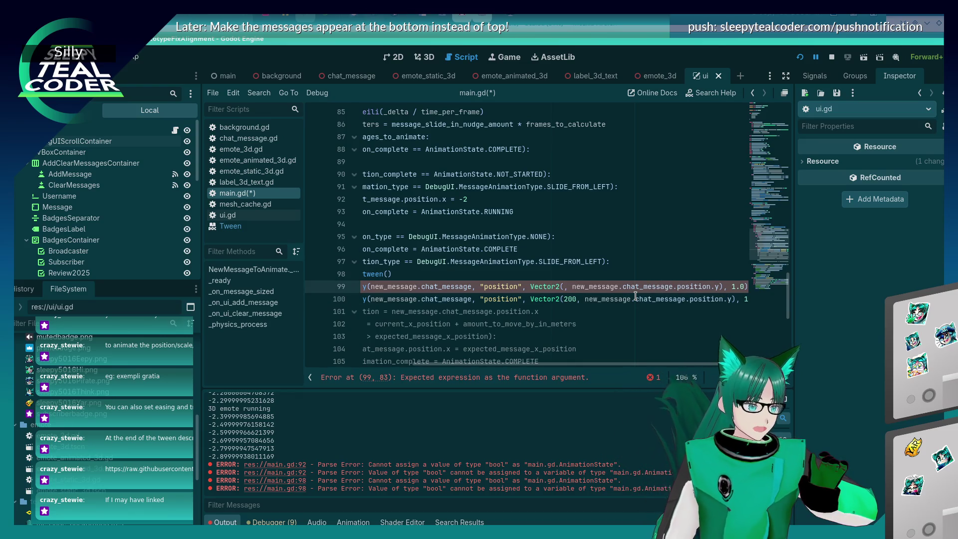
Set the start x to -2 on line 99 and the end x to 0.05 on line 100.
text(-2)
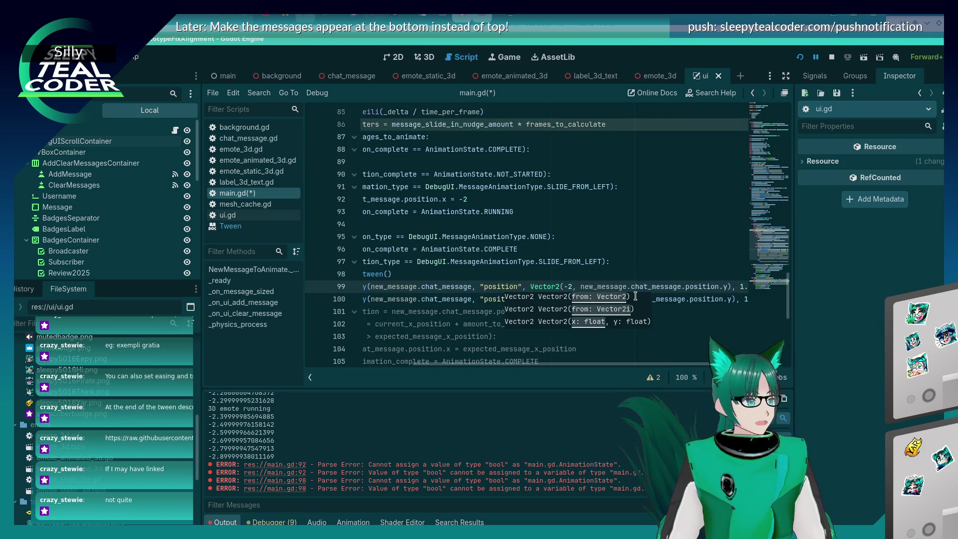
key(Right)
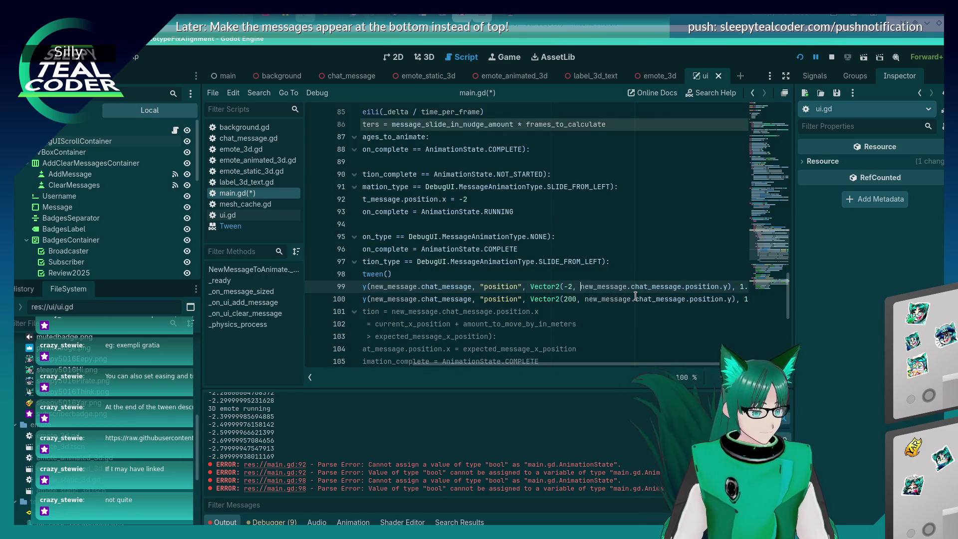
key(Down)
key(Left)
key(BackSpace)
key(BackSpace)
key(BackSpace)
text(0.5)
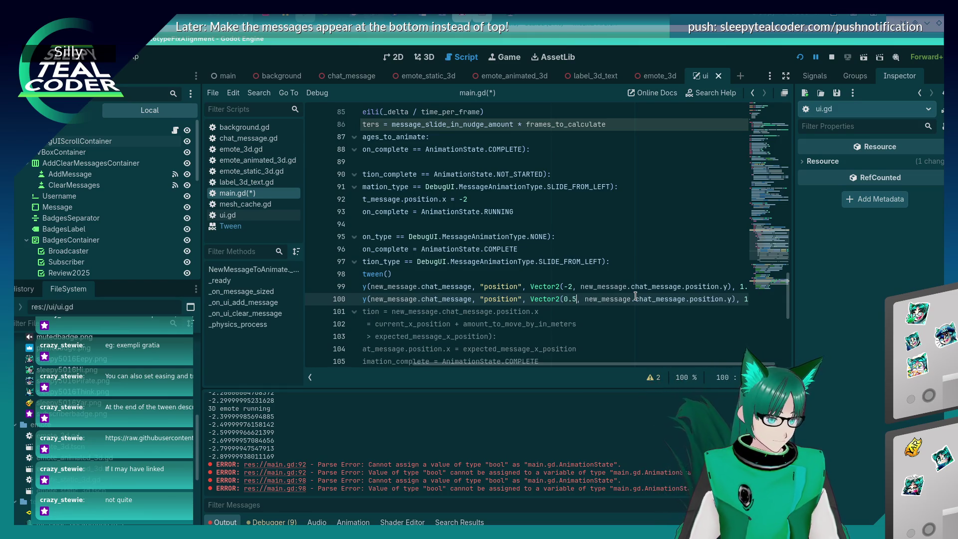
key(BackSpace)
text(05)
key(End)
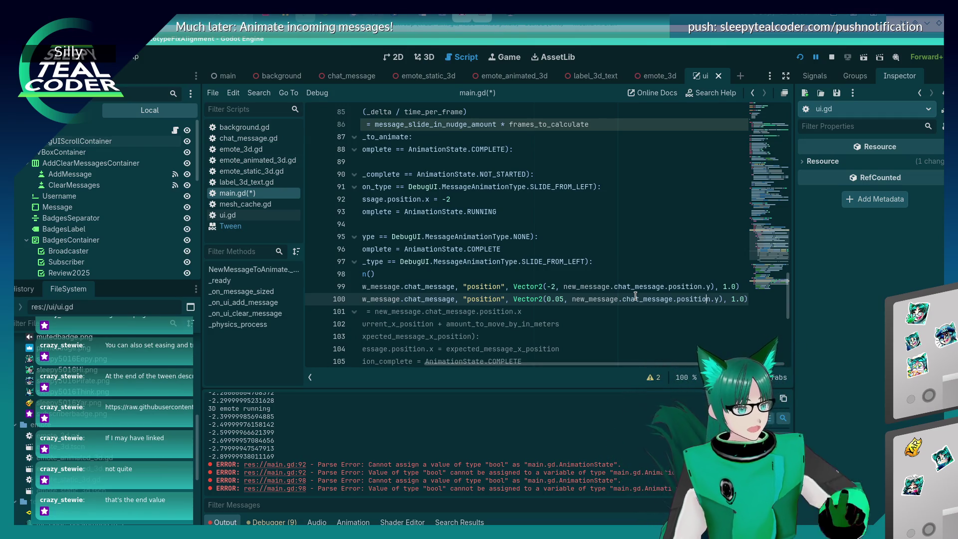
Return to the "position" property string on line 99.
key(Up)
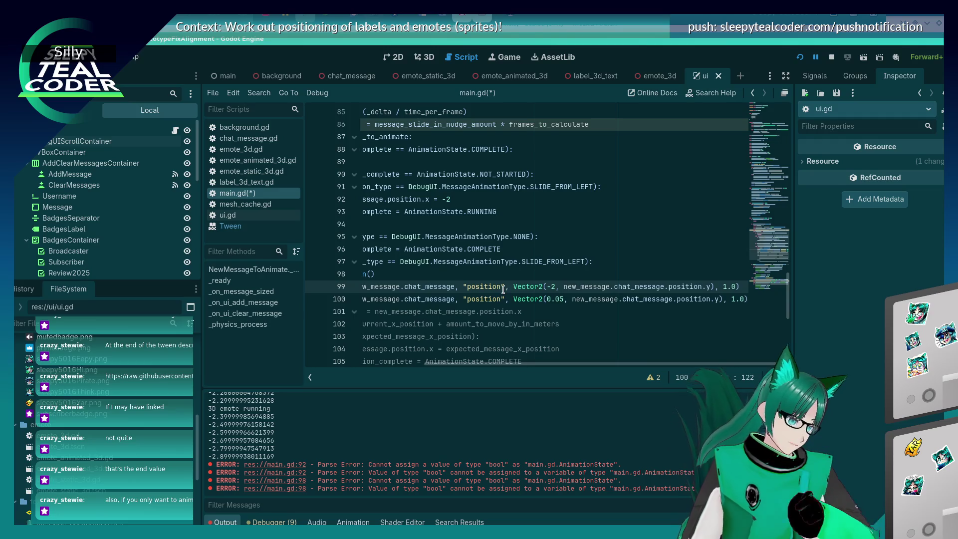
Change line 99's property to "position:x" and comment out line 100 with #.
text(:x)
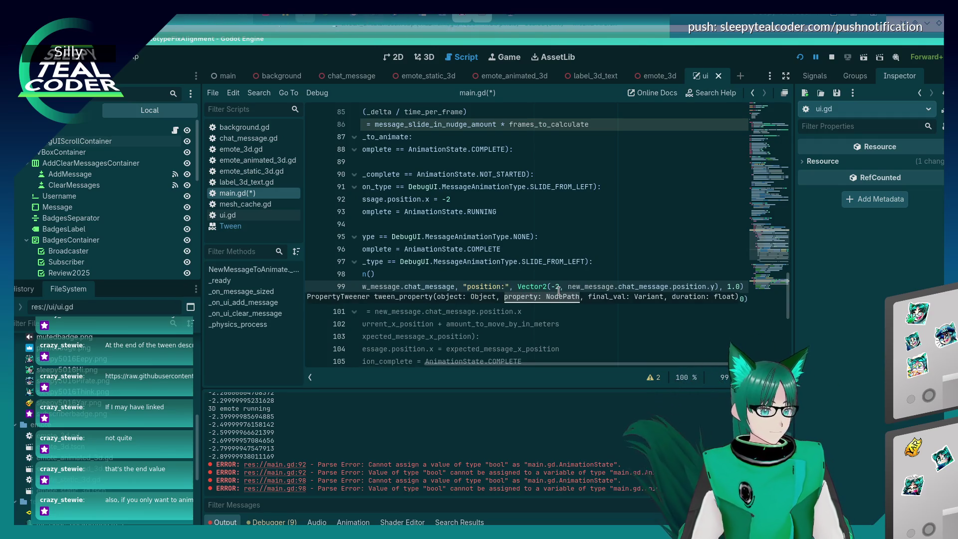
key(Escape)
key(Down)
key(Home)
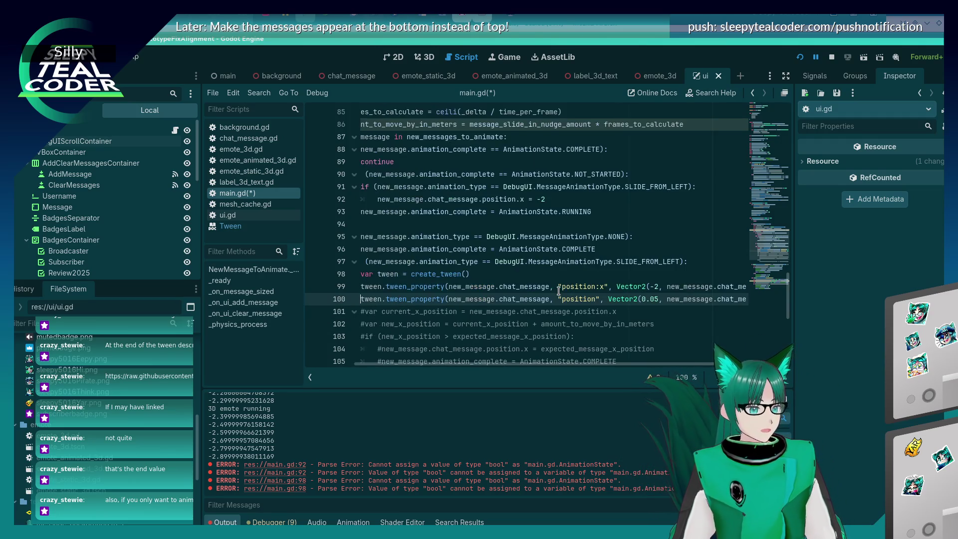
text(#)
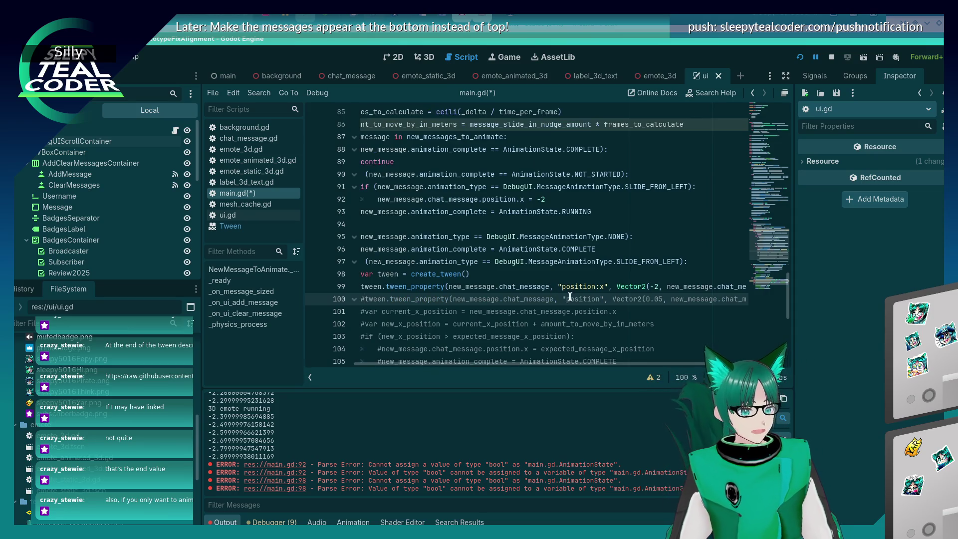
Replace the y expression with 0.05, set the duration to 2, and save.
scroll(598, 363, right, 3)
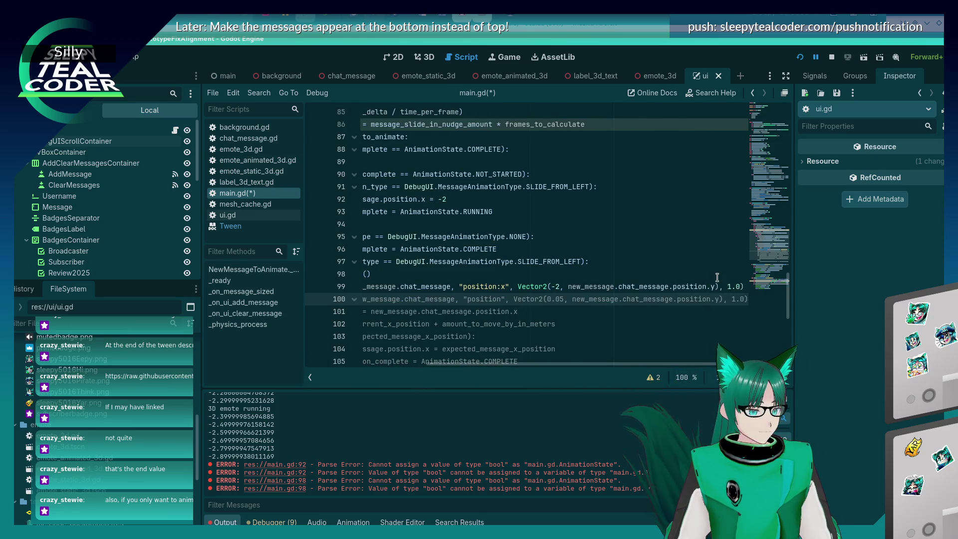
drag(717, 287, 567, 286)
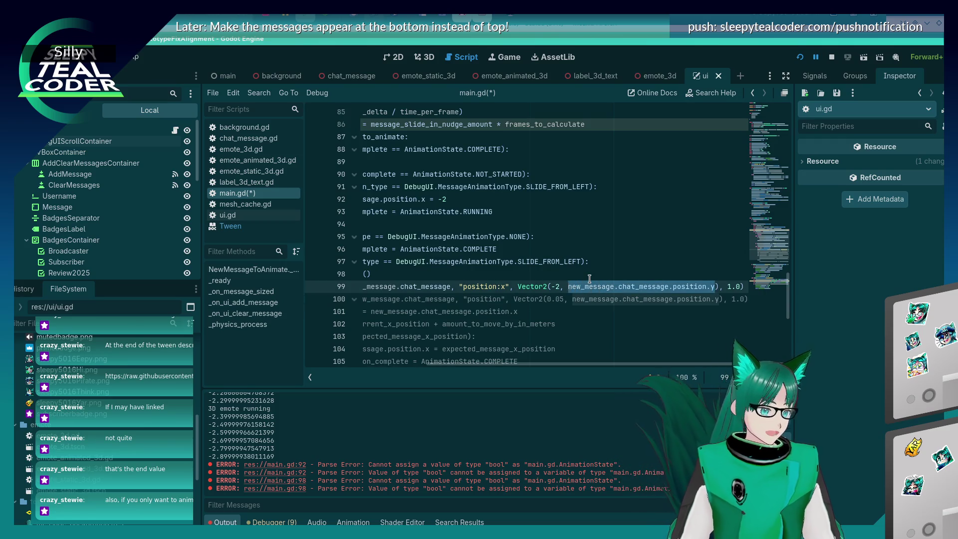
key(BackSpace)
text(0.)
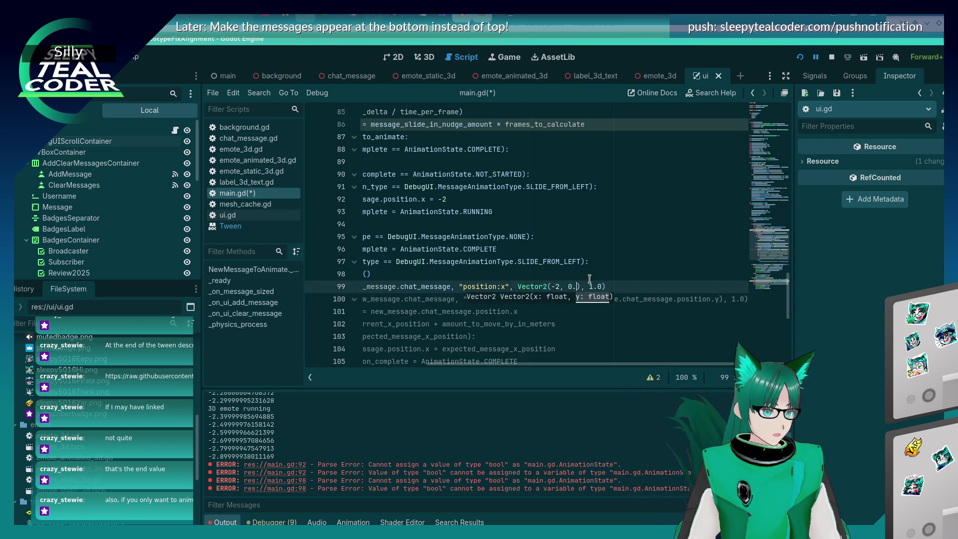
text(05)
key(ctrl+s)
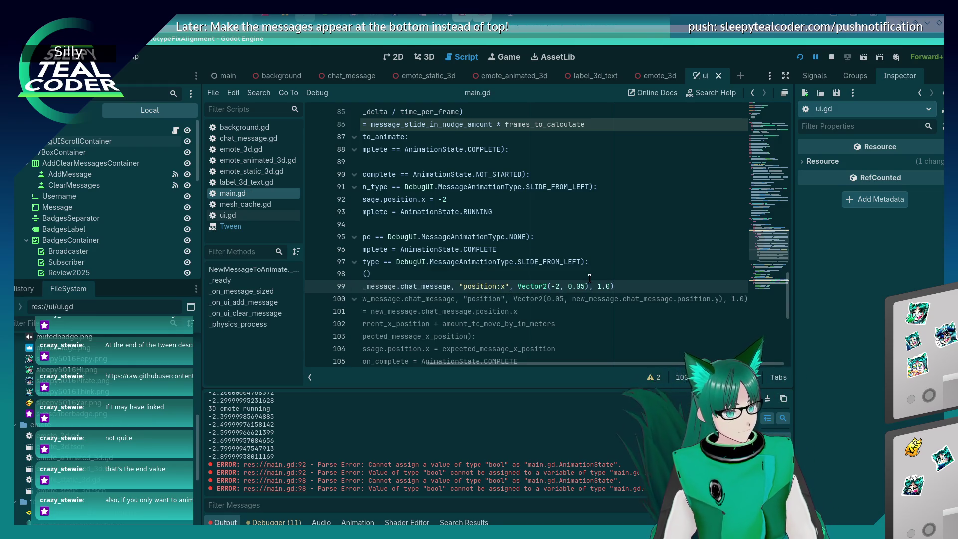
key(Right)
key(Right)
key(Right)
key(BackSpace)
text(2)
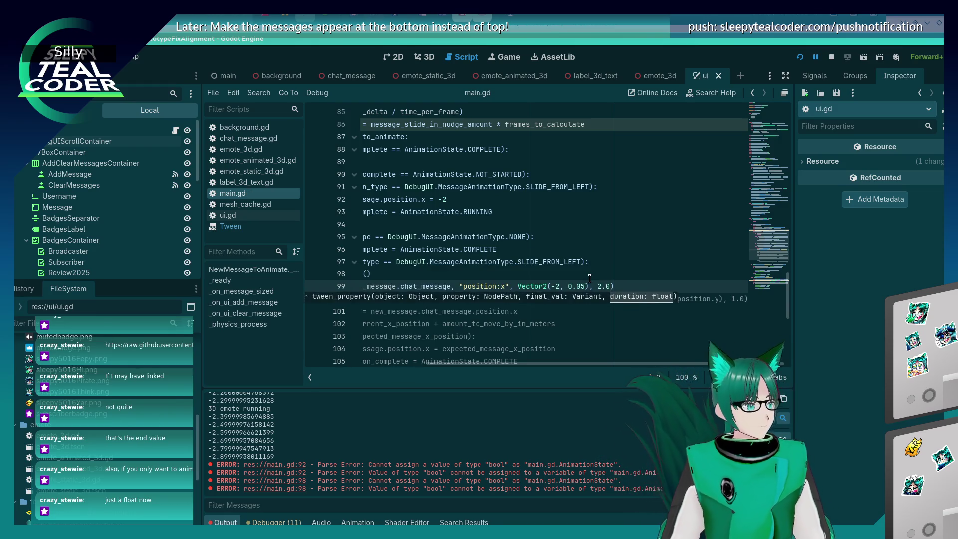
key(ctrl+s)
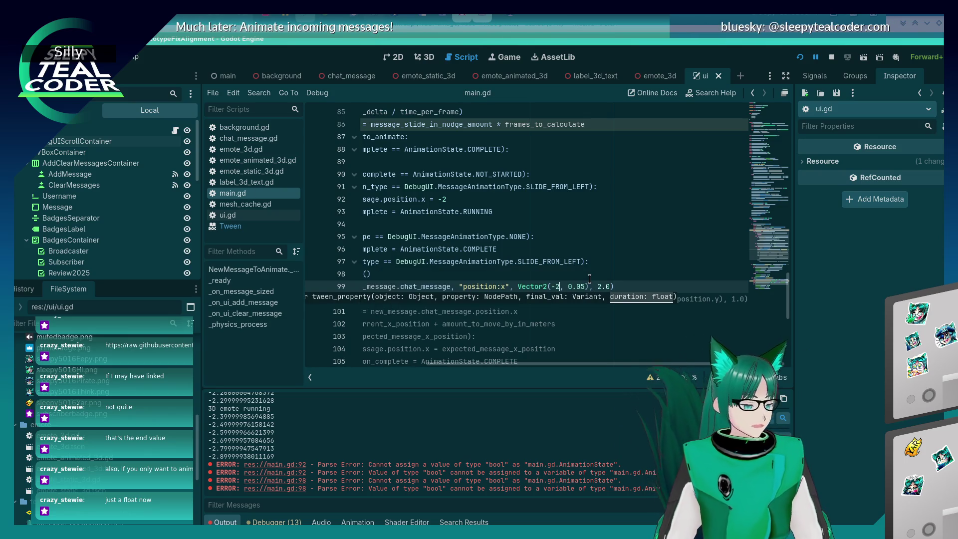
Strip the Vector2 wrapper and -2 so the target value is just 0.05.
key(BackSpace)
key(BackSpace)
key(BackSpace)
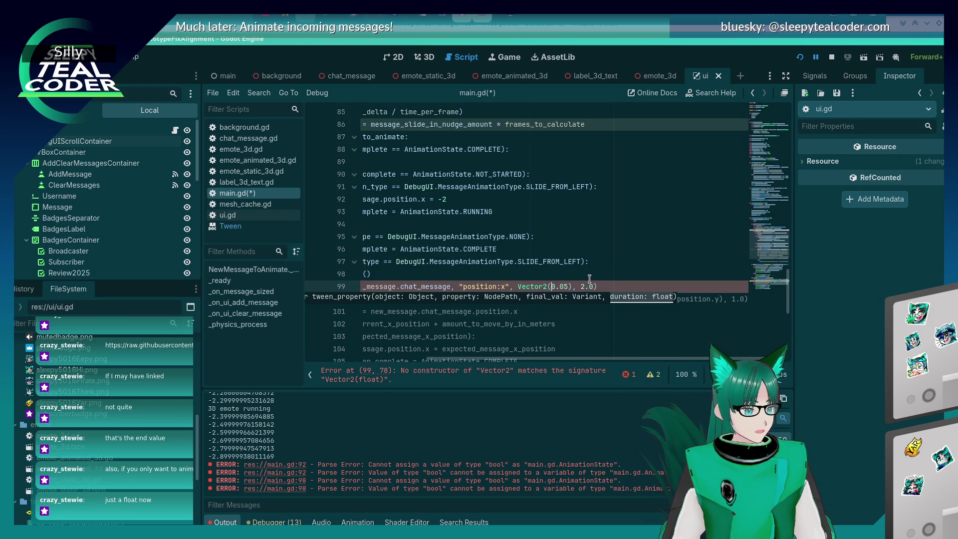
key(BackSpace)
key(BackSpace)
key(BackSpace)
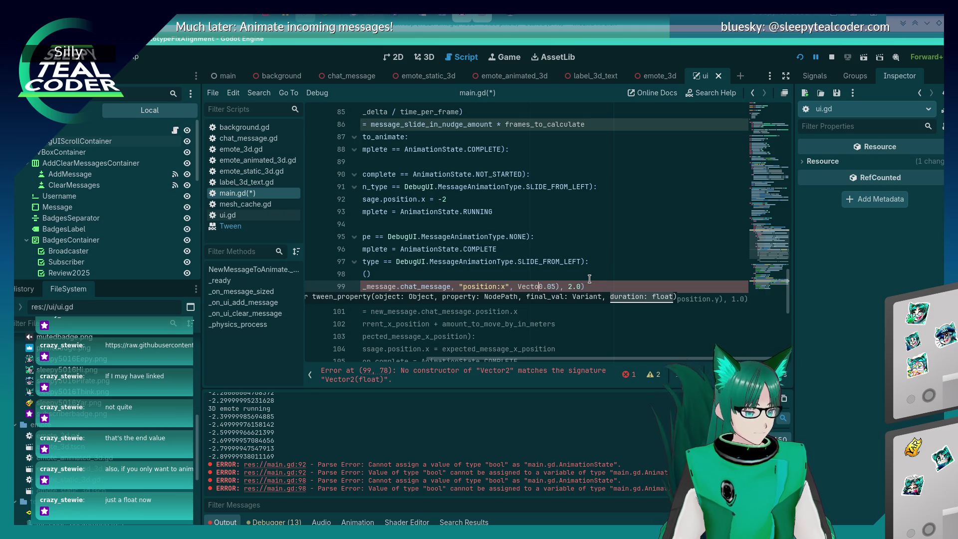
key(Right)
key(Right)
key(Right)
key(Delete)
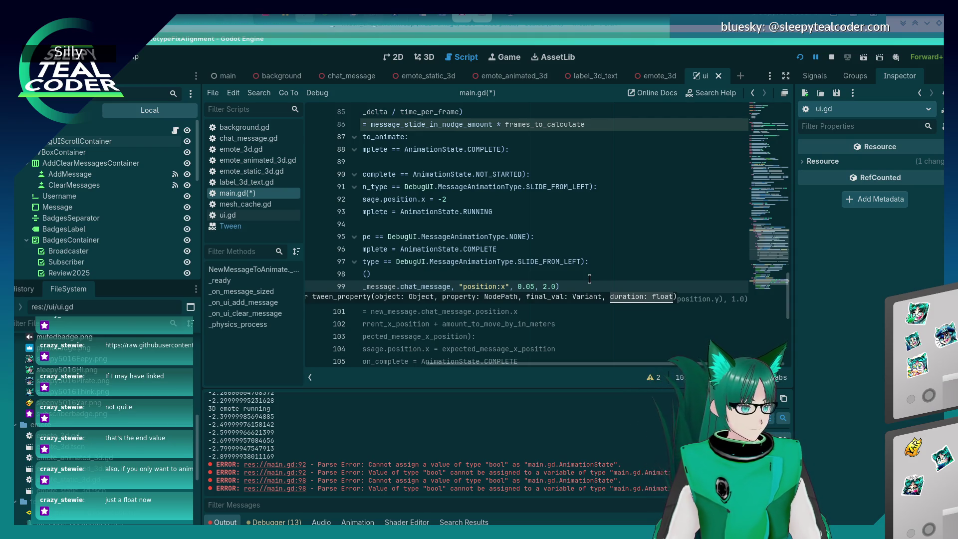
key(Home)
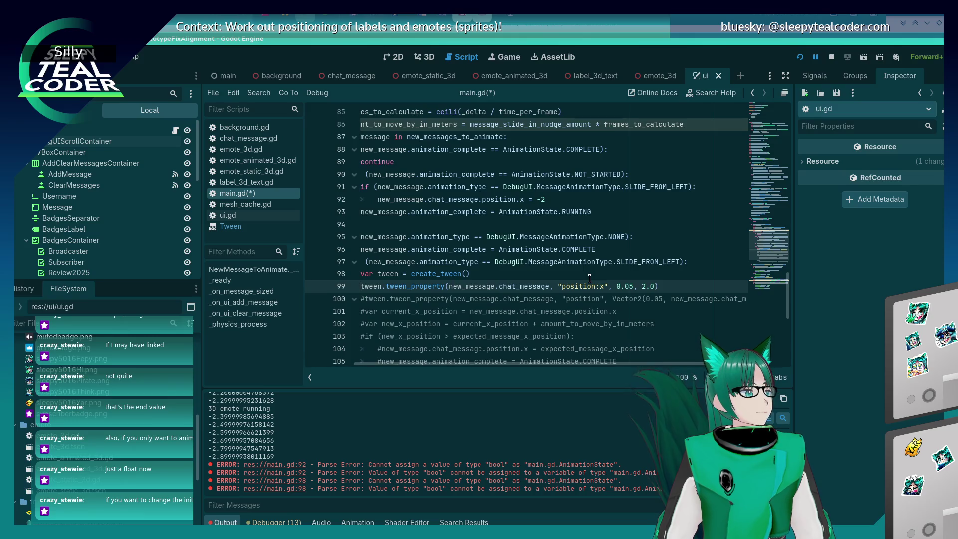
Chain .from(-2) onto the line 99 tween_property call and save main.gd.
text(.from)
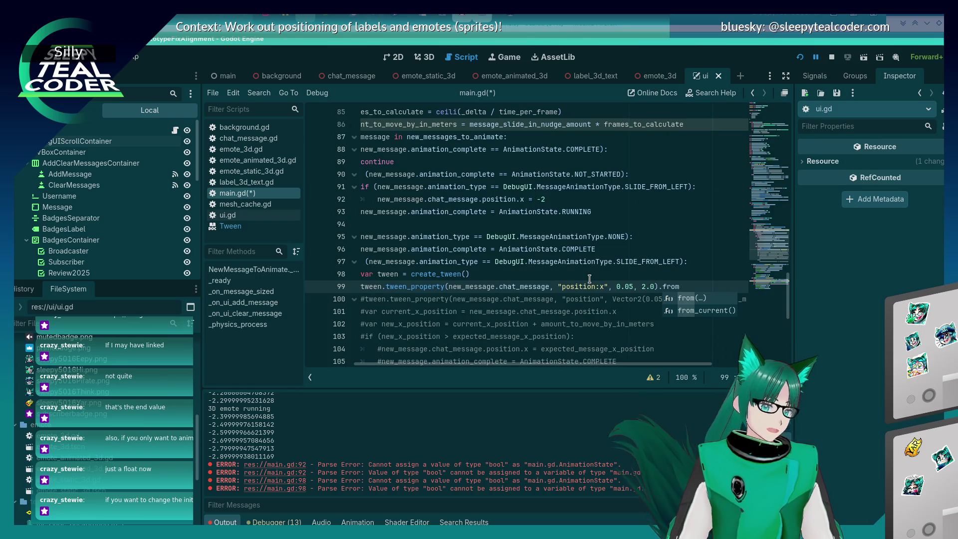
key(Return)
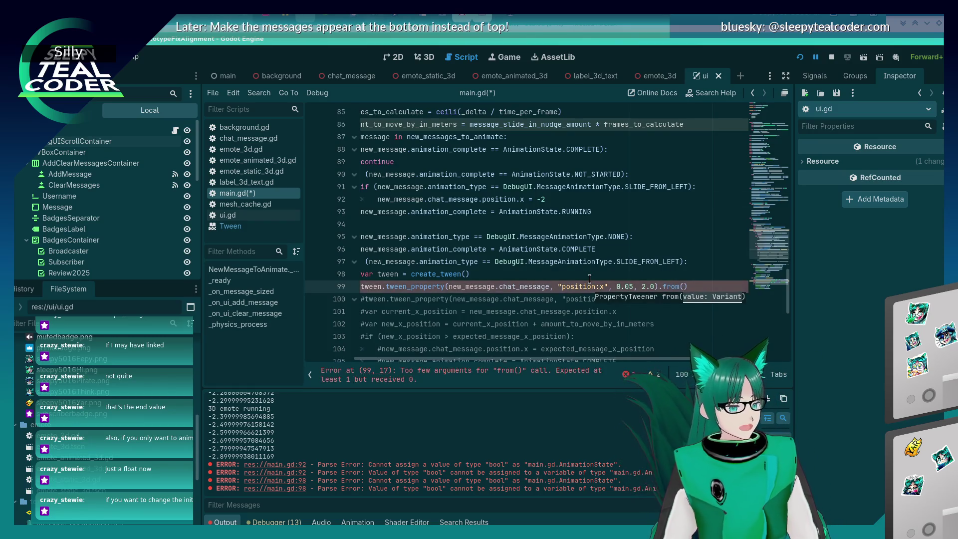
text(-2)
key(Home)
key(Home)
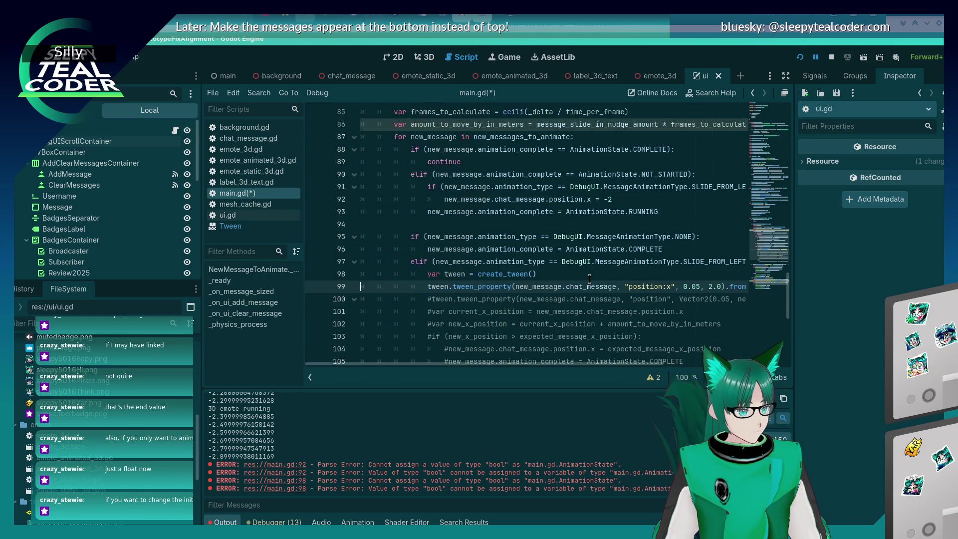
key(ctrl+s)
key(End)
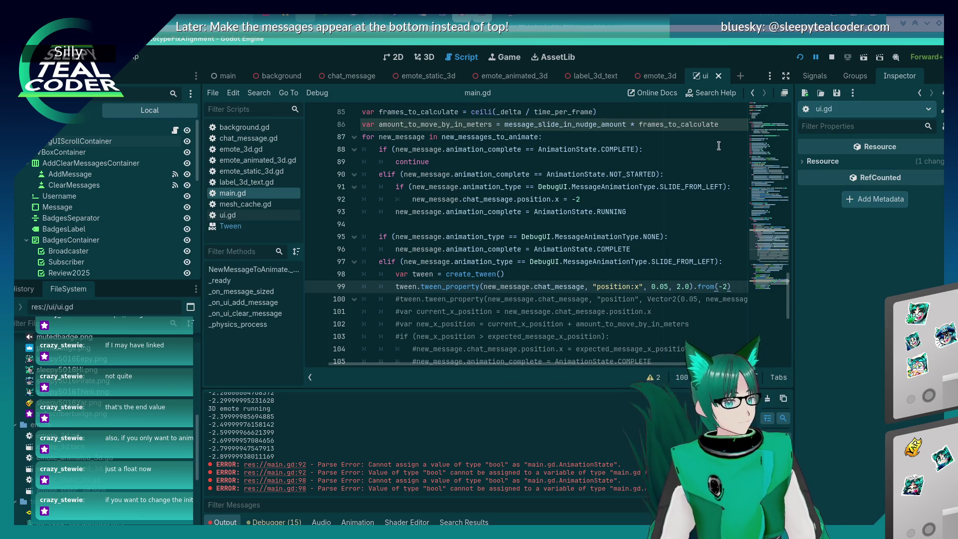
Run the game, add messages with Slide From Left animation, and view them in 3D through the camera override.
click(800, 58)
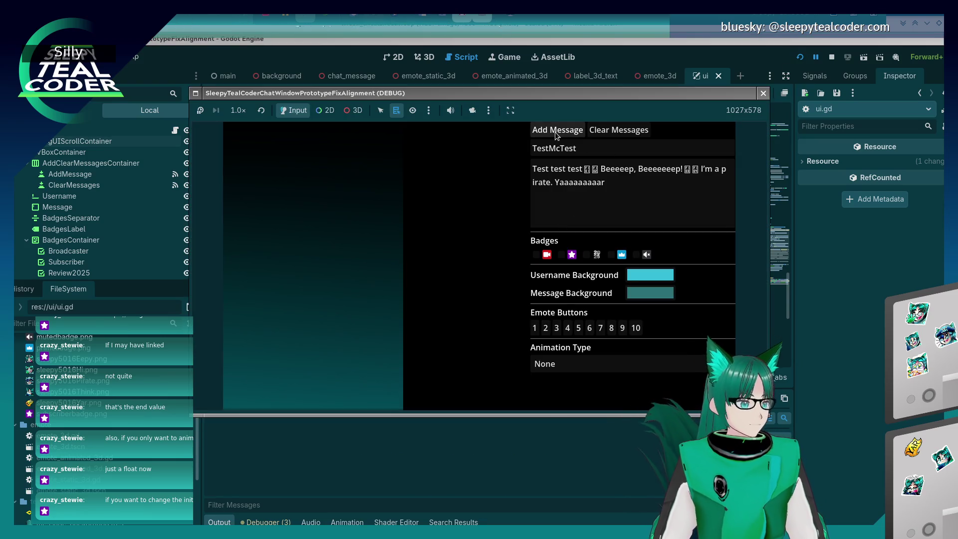
click(556, 131)
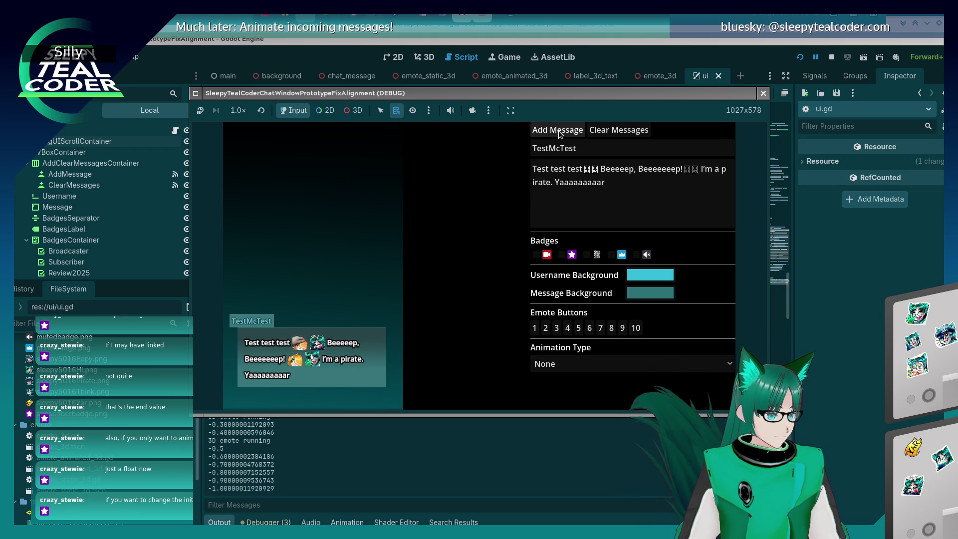
click(615, 364)
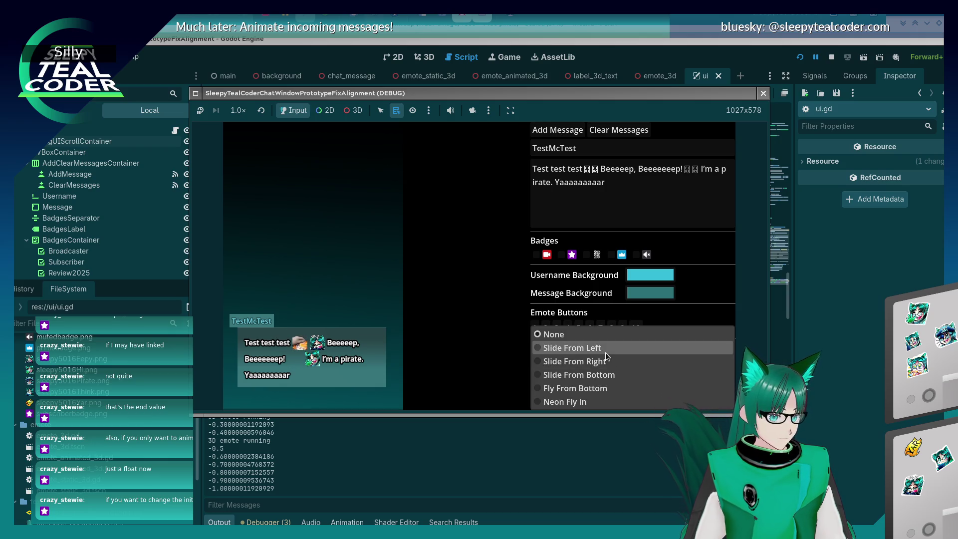
click(606, 350)
click(571, 134)
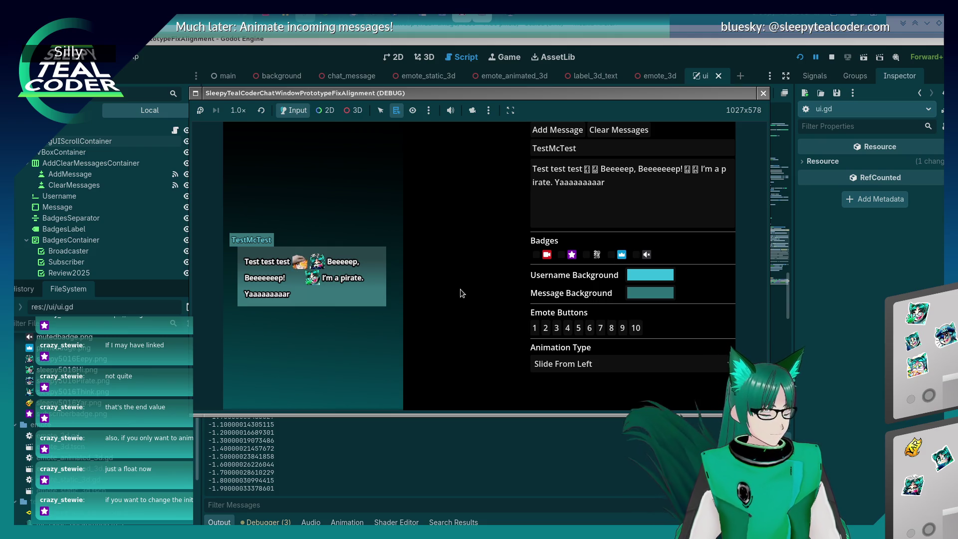
click(352, 110)
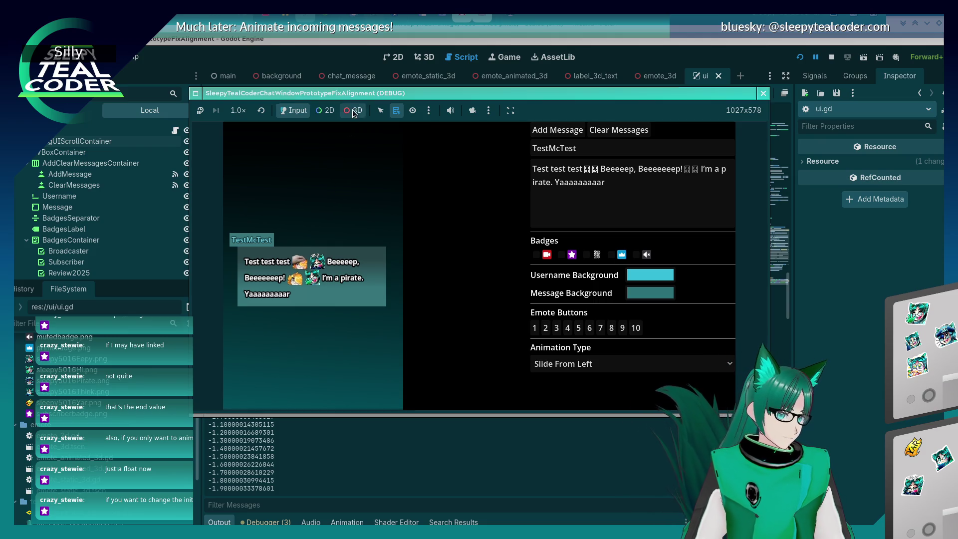
click(472, 110)
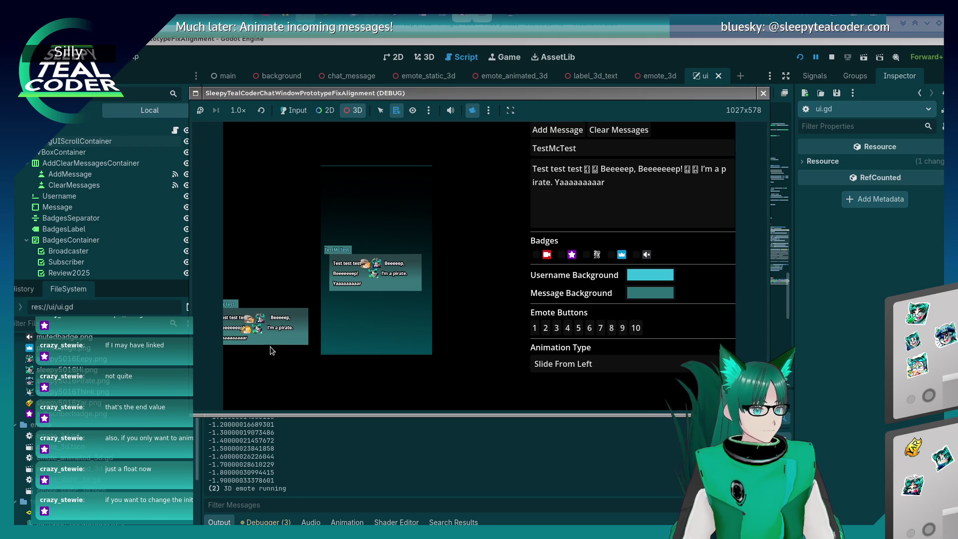
Orbit the 3D view to inspect the messages, then close the game window.
mouse_move(271, 353)
mouse_down()
mouse_move(357, 308)
mouse_move(316, 309)
mouse_up()
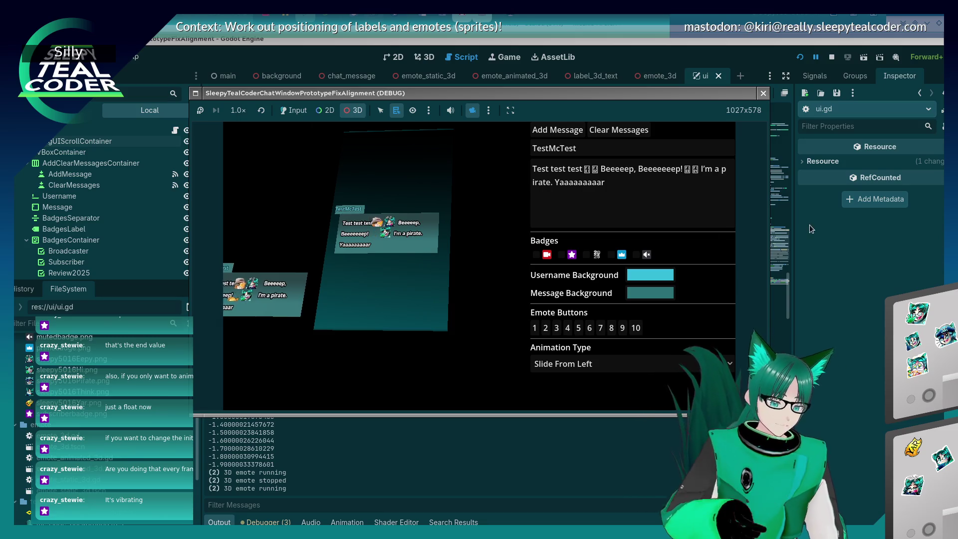
click(816, 247)
scroll(558, 269, down, 2)
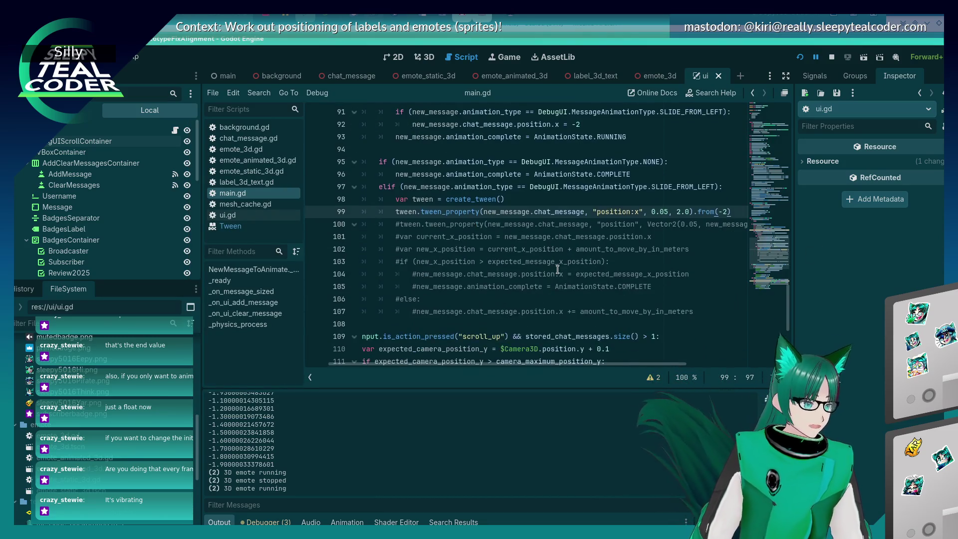
Paste the AnimationState.COMPLETE assignment below the tween line and relaunch the game.
click(643, 171)
key(shift+Home)
key(ctrl+c)
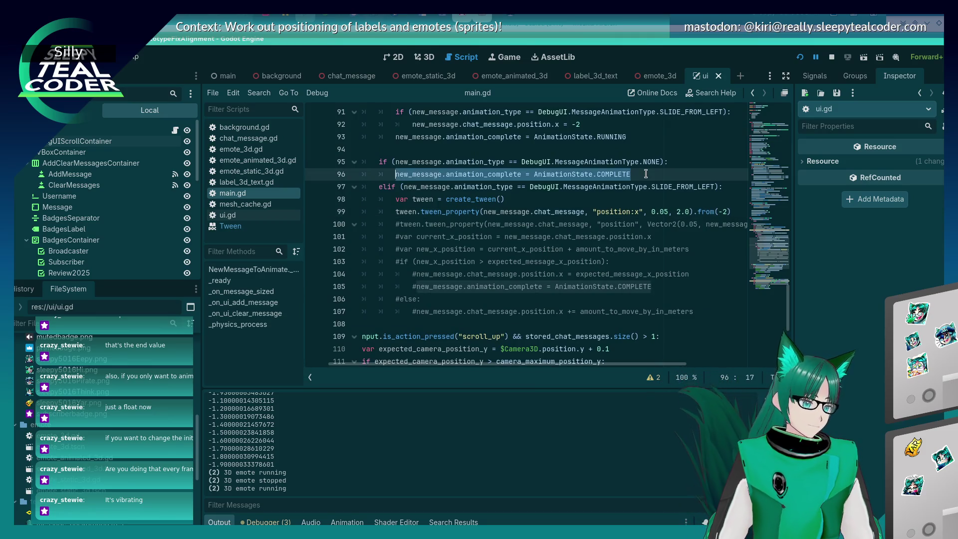
key(Down)
key(Down)
key(Down)
key(End)
key(Return)
key(ctrl+v)
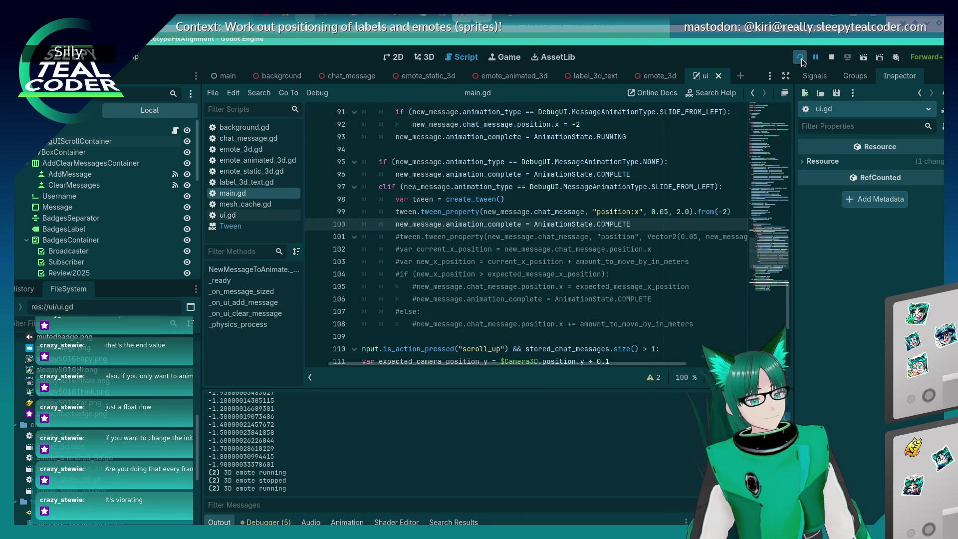
click(799, 57)
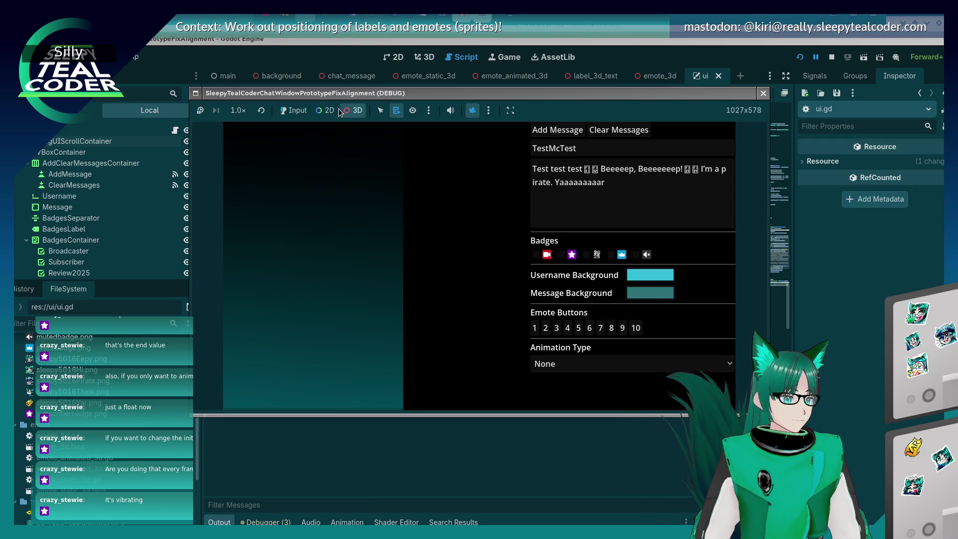
Enable game input, choose Slide From Left, and add two test messages.
click(297, 111)
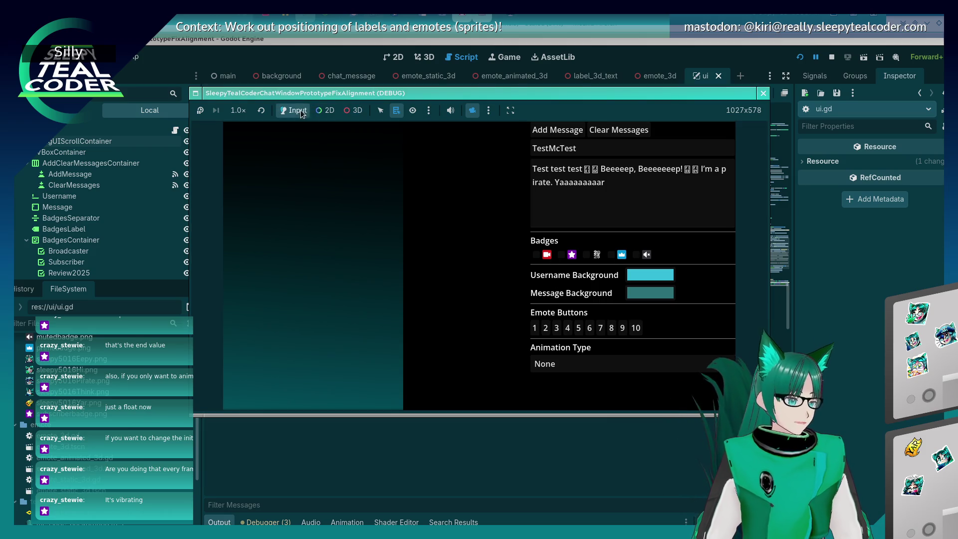
click(573, 364)
click(574, 350)
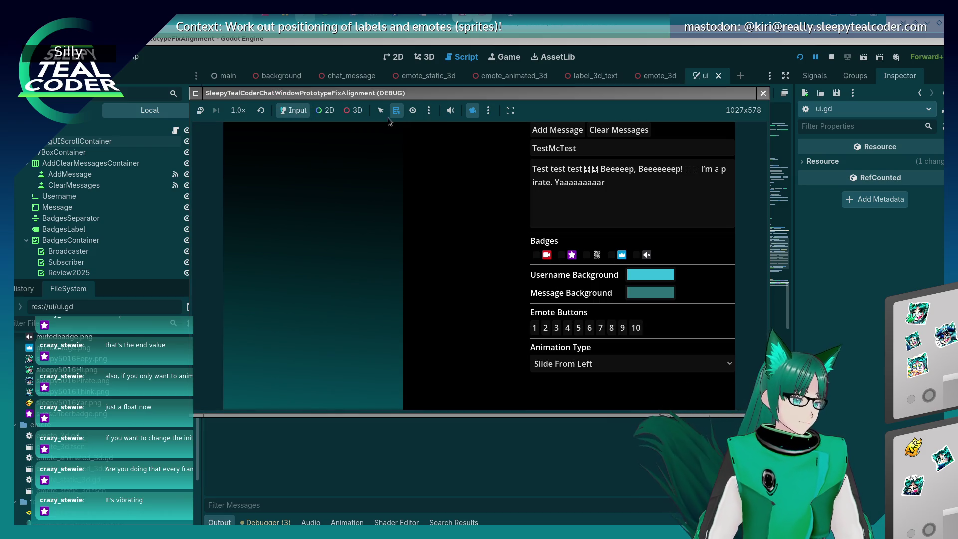
click(558, 134)
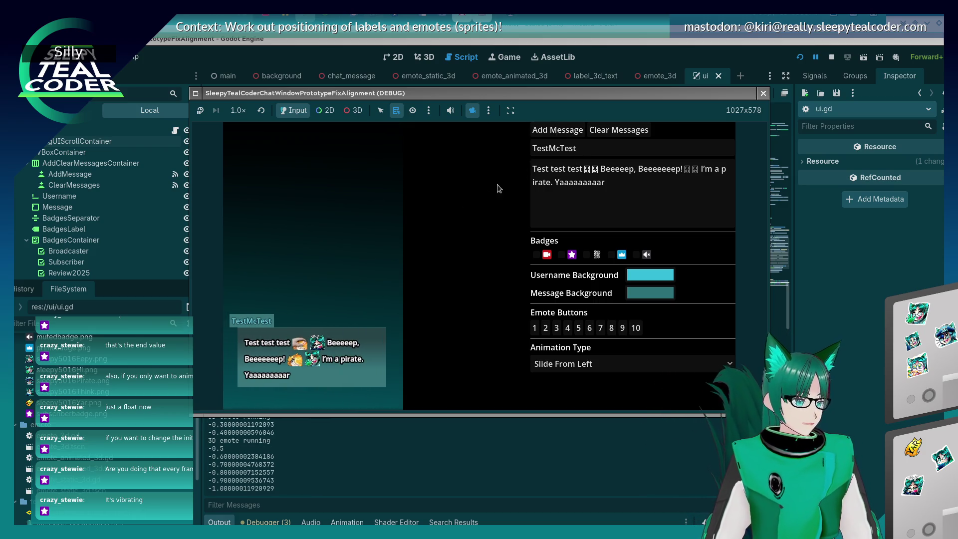
click(544, 130)
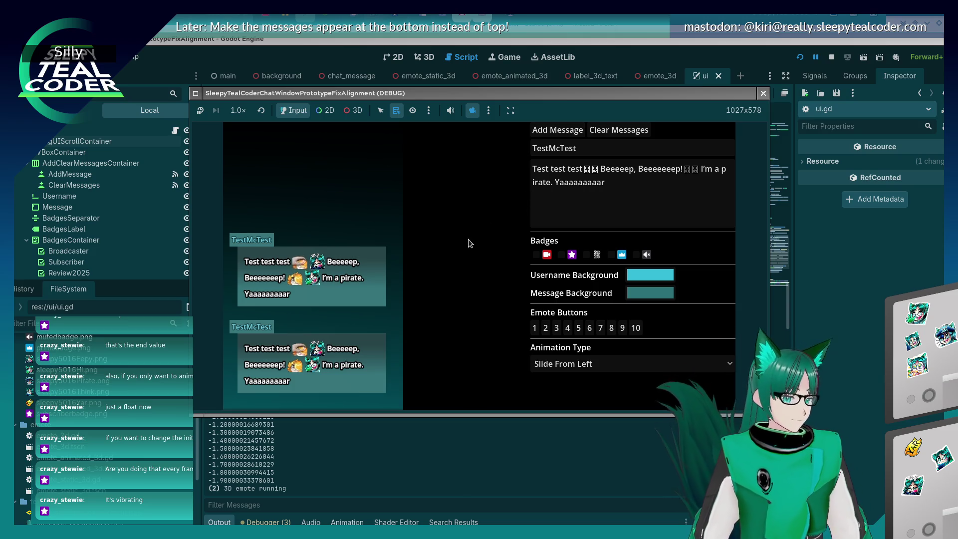
Switch the animation to None, add one more message, and return to main.gd.
click(567, 367)
click(553, 336)
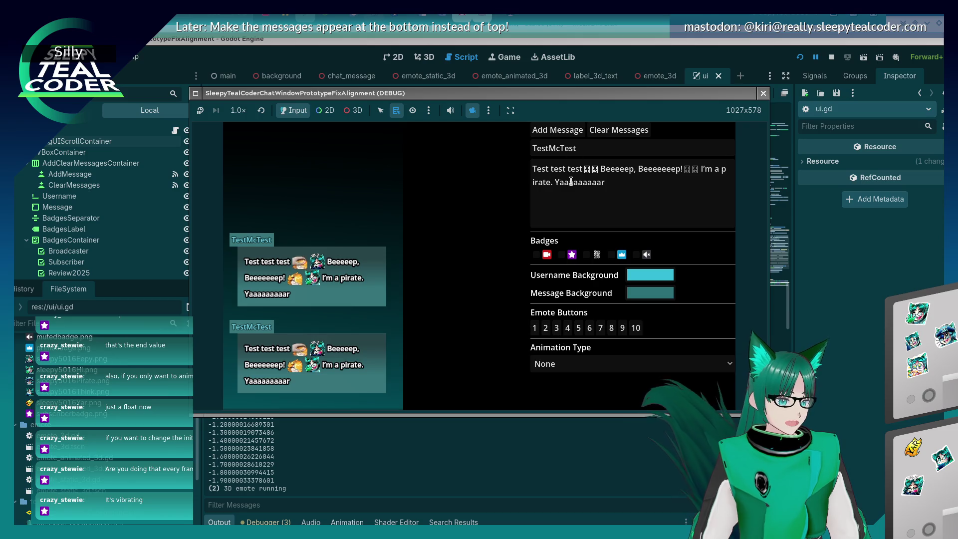
click(575, 130)
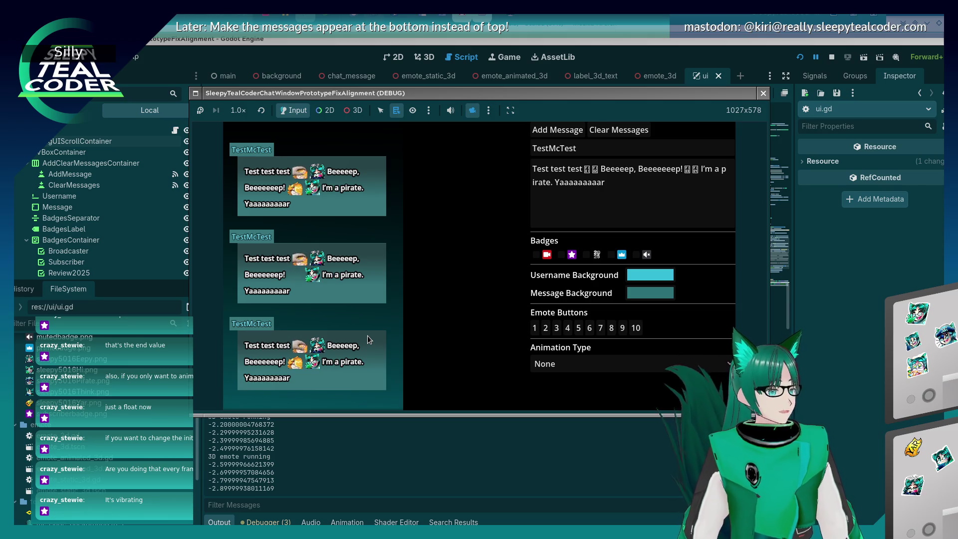
key(alt+Tab)
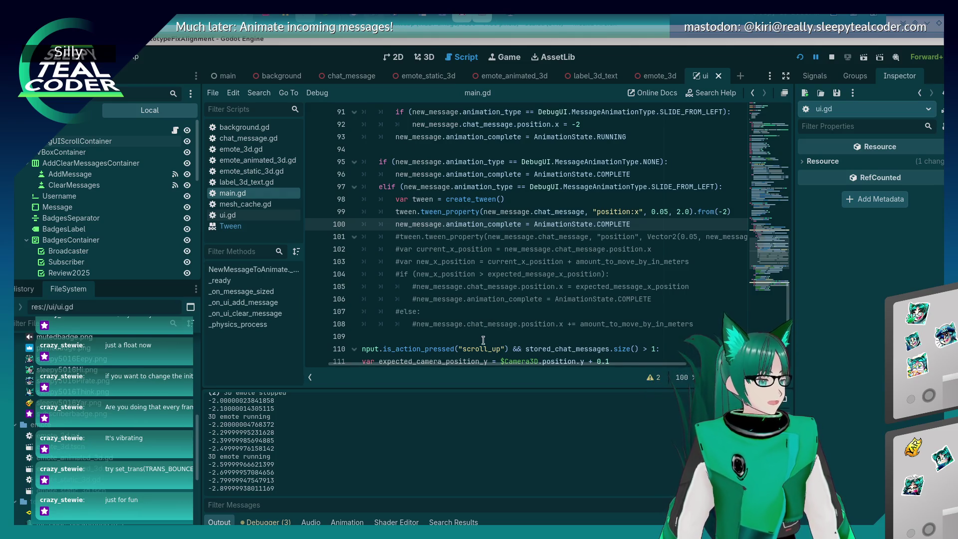
Add an indented comment '# try set_trans(TRANS_BOUNCE) and set_ease(EASE_OUT)' below line 108 in main.gd.
drag(483, 340, 468, 329)
key(Down)
key(Return)
key(Return)
key(Up)
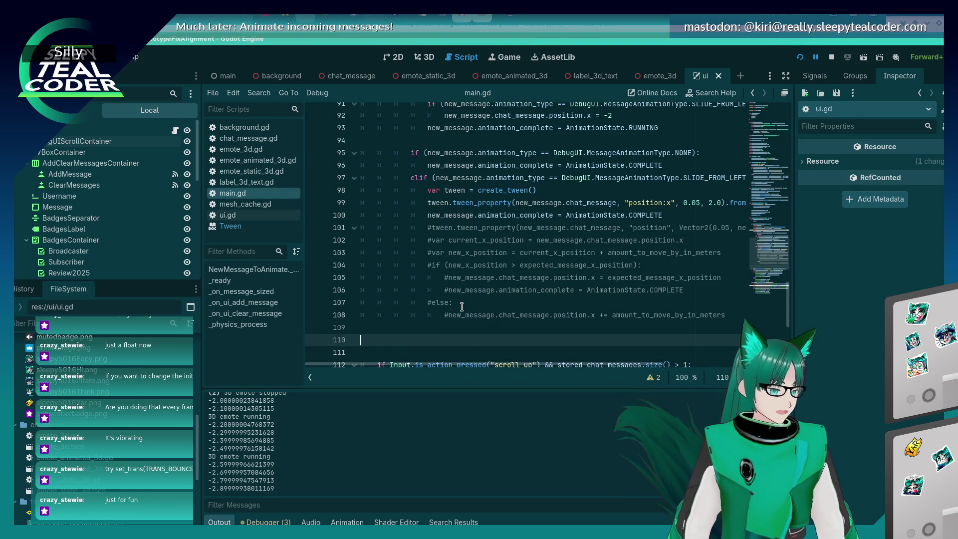
text(# try set_trans(TRANS_BOUNCE) and set_ease(EASE_OUT))
key(Tab)
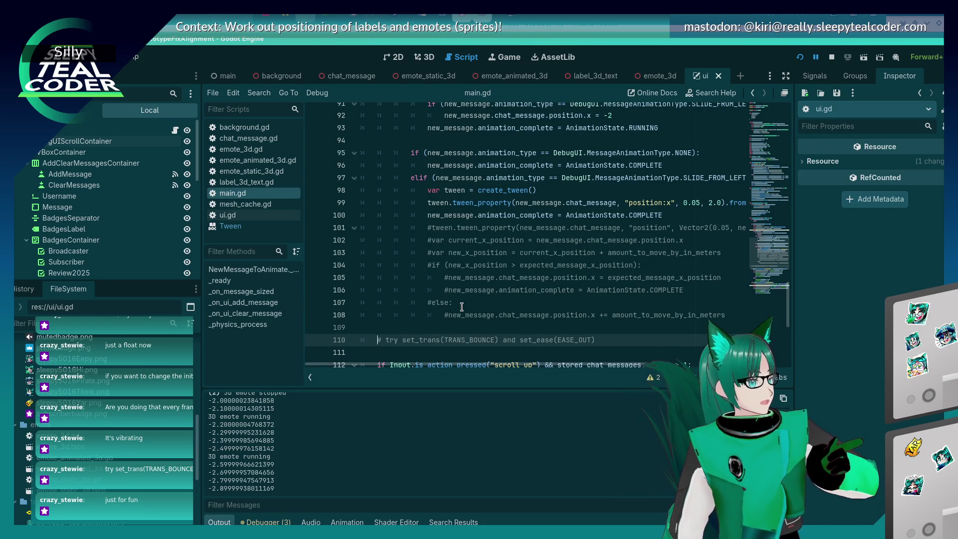